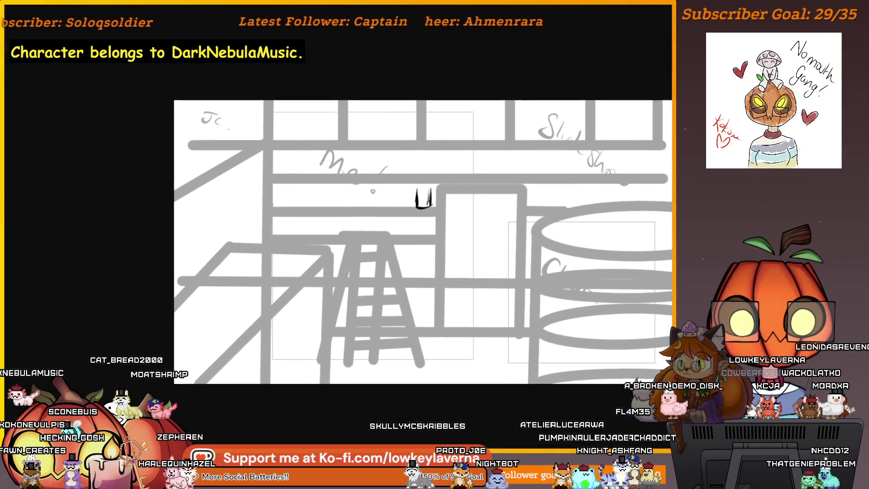
Step: Resize the overlay windows and shift wipoverlay2.png left so it partly overlaps wip_overlay.png
mouse_move(460, 48)
mouse_down()
mouse_move(460, 152)
mouse_move(461, 10)
mouse_up()
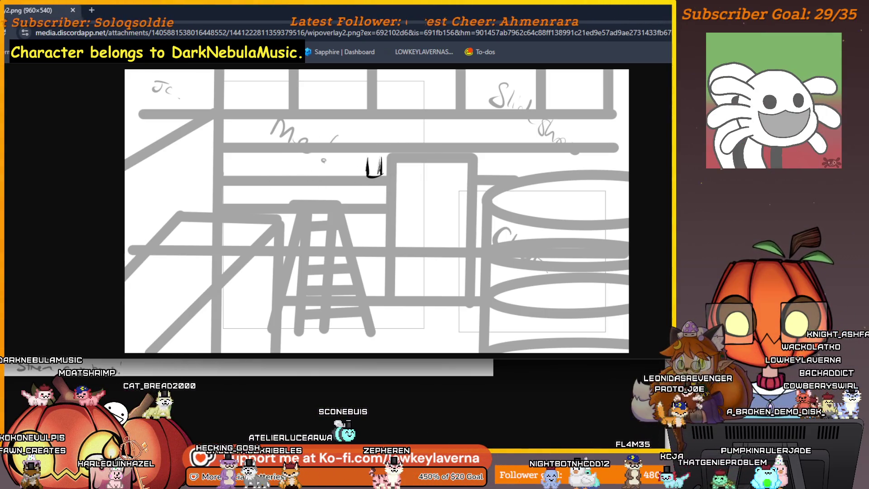
mouse_move(5, 255)
mouse_down()
mouse_move(297, 255)
mouse_move(666, 136)
mouse_move(427, 10)
mouse_move(297, 10)
mouse_up()
mouse_move(152, 6)
mouse_down()
mouse_move(152, 151)
mouse_move(164, 11)
mouse_move(174, 1)
mouse_move(197, 143)
mouse_up()
drag(461, 7, 372, 5)
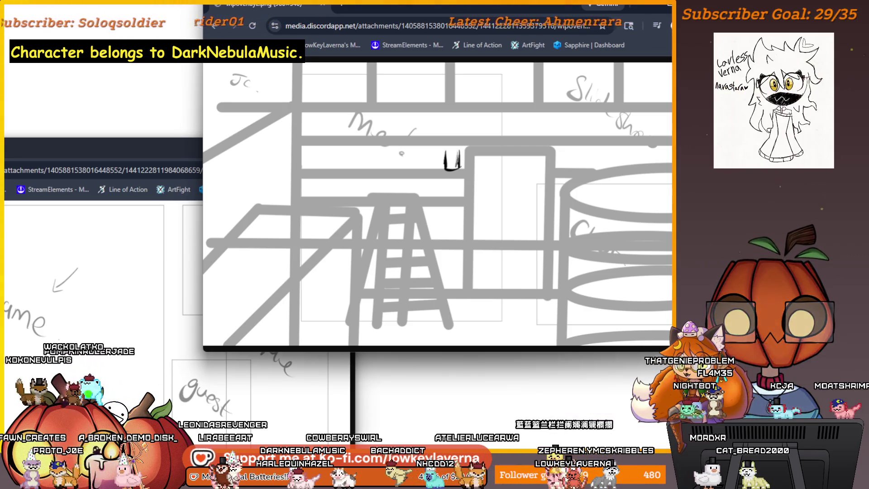
Step: Reposition the wip_overlay.png window, then raise wipoverlay2.png in front of it
mouse_move(165, 150)
mouse_down()
mouse_move(211, 60)
mouse_move(200, 94)
mouse_move(212, 88)
mouse_up()
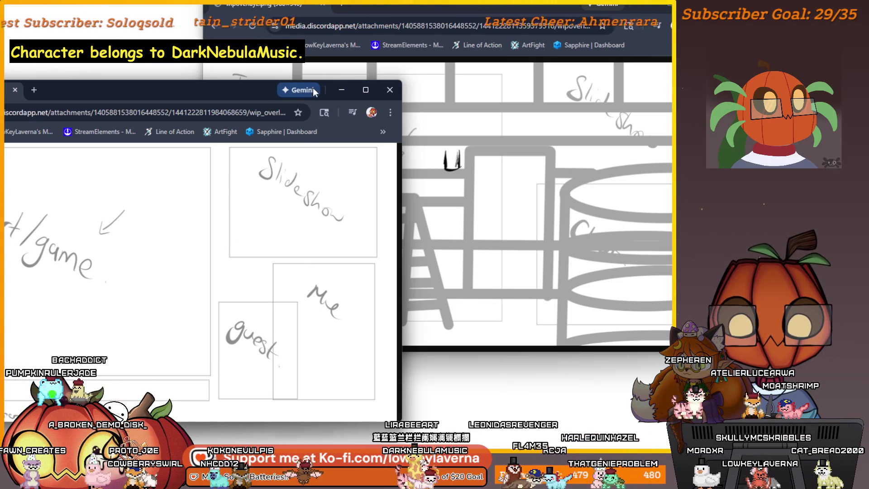
drag(260, 92, 242, 111)
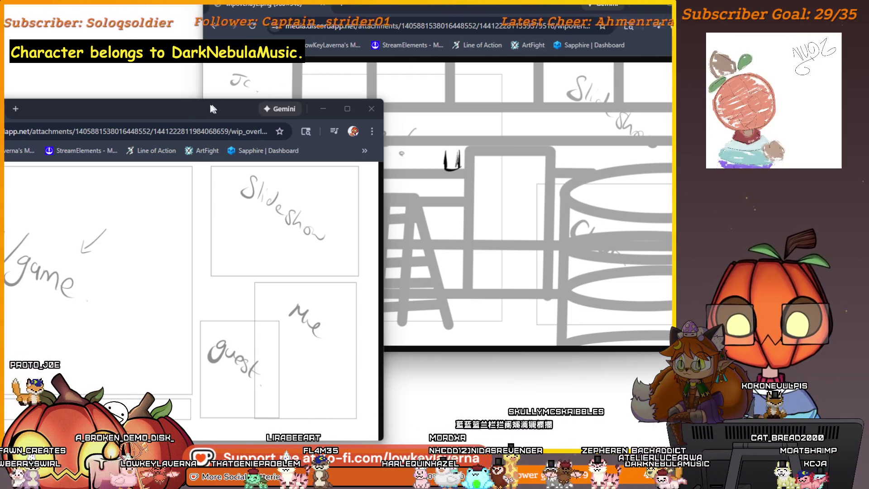
mouse_move(187, 111)
mouse_down()
mouse_move(280, 96)
mouse_move(296, 82)
mouse_move(350, 80)
mouse_move(330, 55)
mouse_up()
mouse_move(437, 3)
mouse_down()
mouse_move(437, 55)
mouse_move(369, 29)
mouse_up()
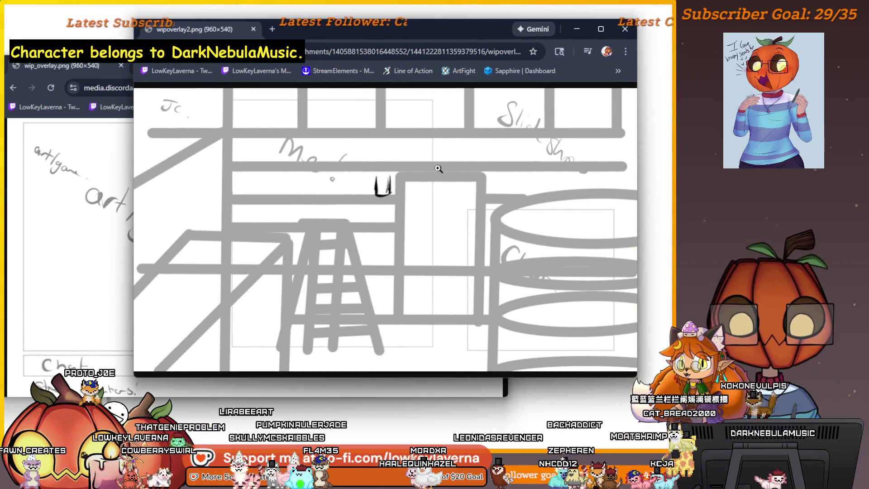
Step: Minimize both browser windows and darken the left side of the small figure's lower circle
click(576, 28)
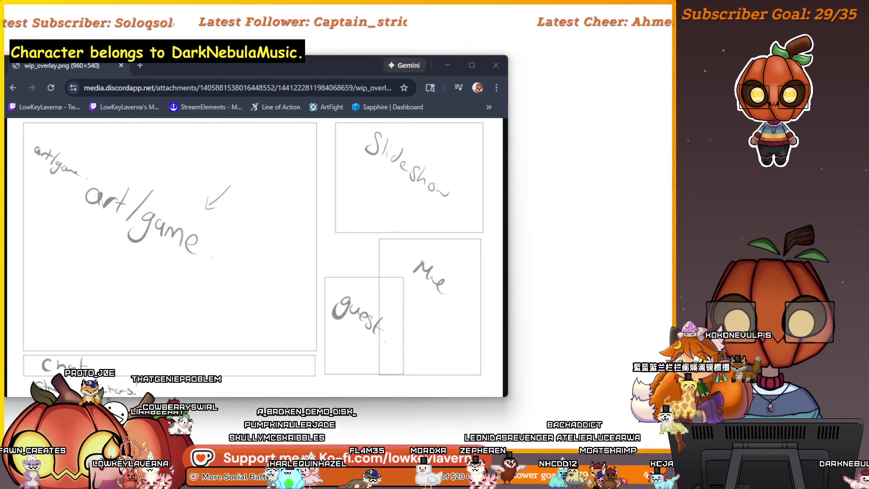
click(447, 65)
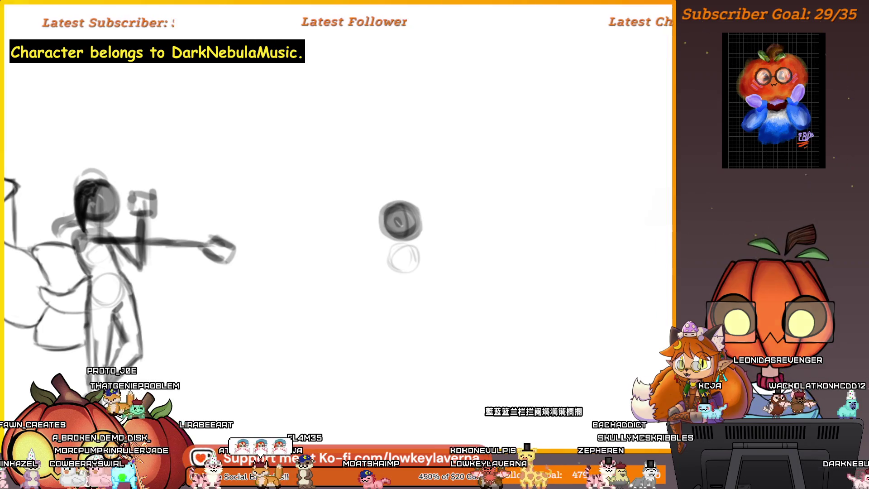
drag(390, 245, 387, 274)
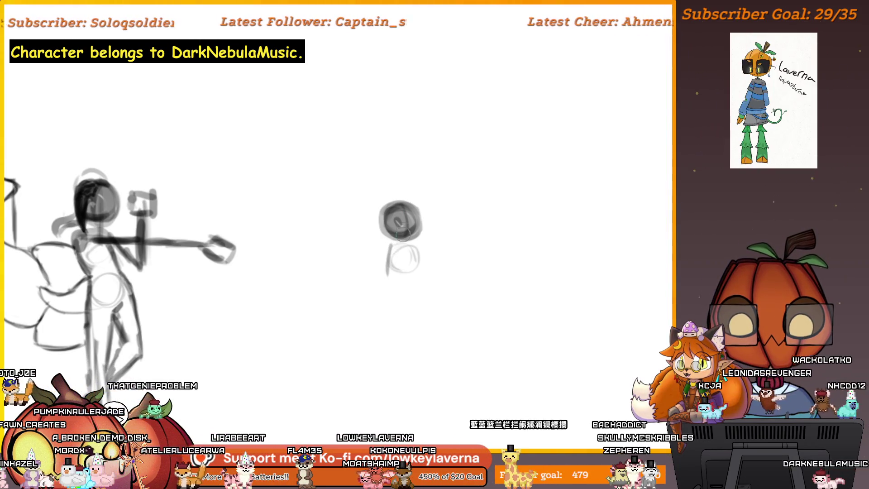
Step: Mirror the canvas view, pan right, and add body lines and a leg to the small figure
key(m)
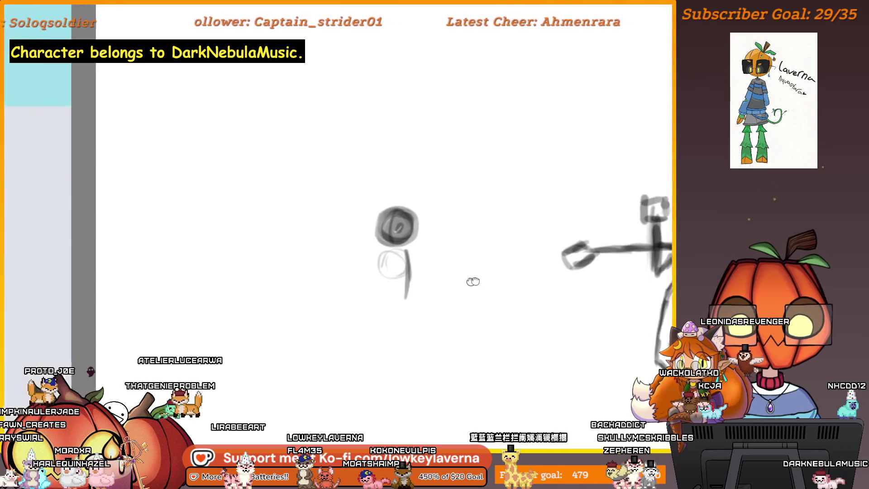
mouse_move(323, 309)
mouse_down()
mouse_move(306, 244)
mouse_move(398, 253)
mouse_move(398, 243)
mouse_move(405, 254)
mouse_up()
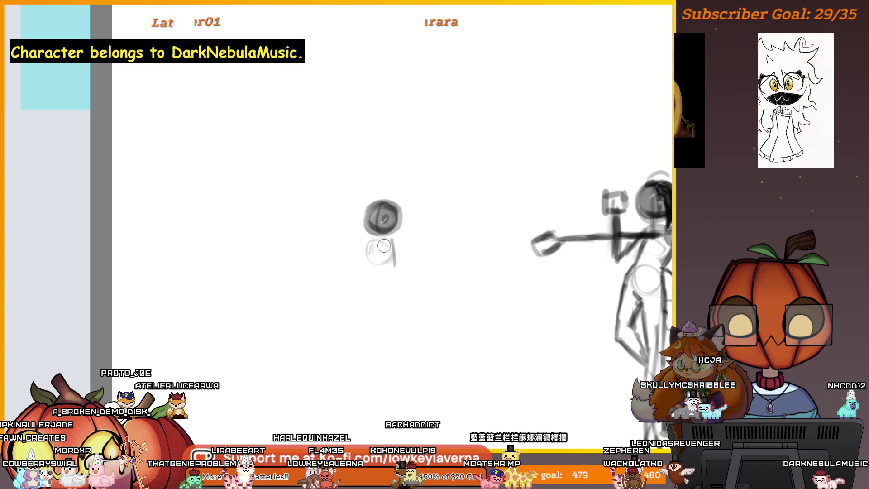
drag(370, 245, 377, 283)
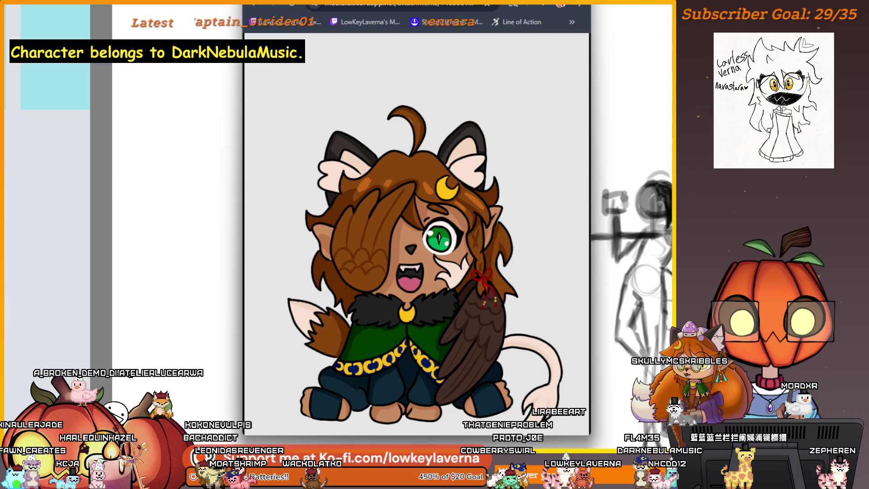
Step: Zoom the cat reference in and out, then load the fox-eared character image in its own window
click(435, 265)
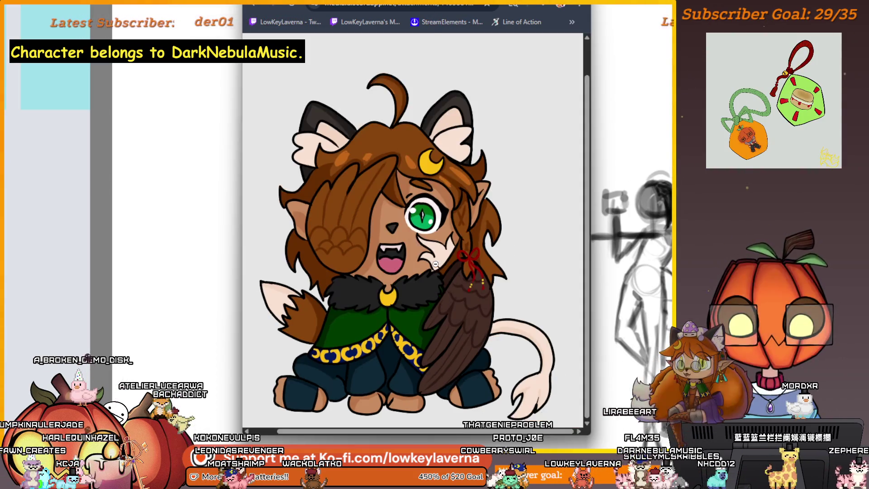
click(416, 226)
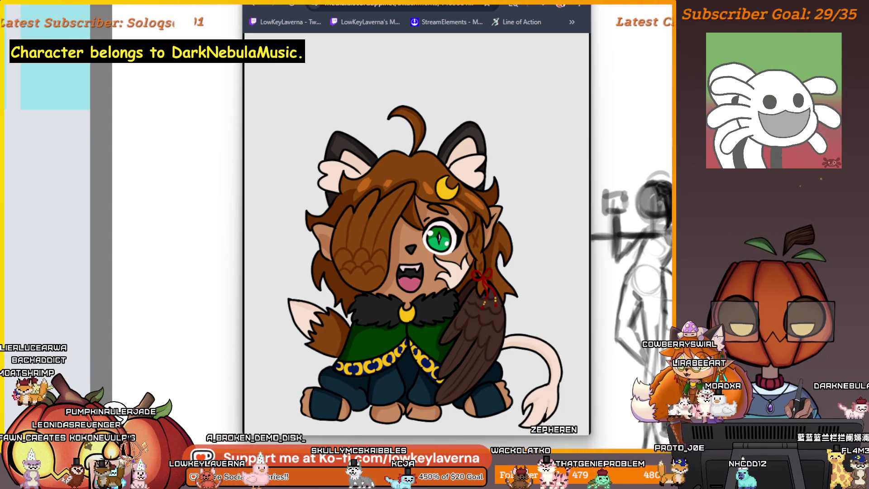
key(alt+Left)
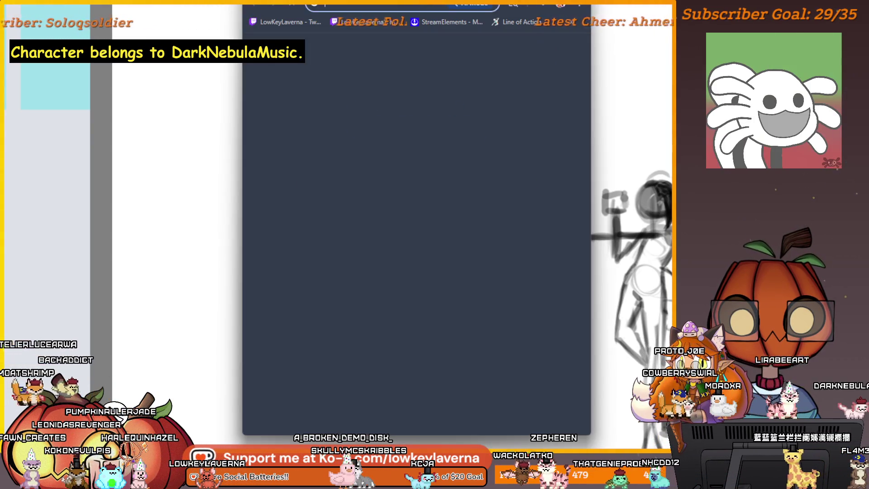
key(Return)
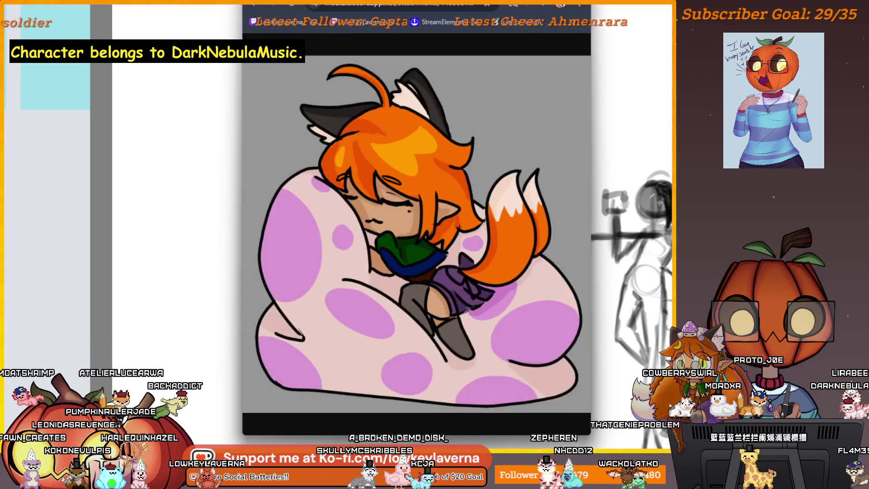
mouse_move(462, 2)
mouse_down()
mouse_move(220, 8)
mouse_move(252, 8)
mouse_up()
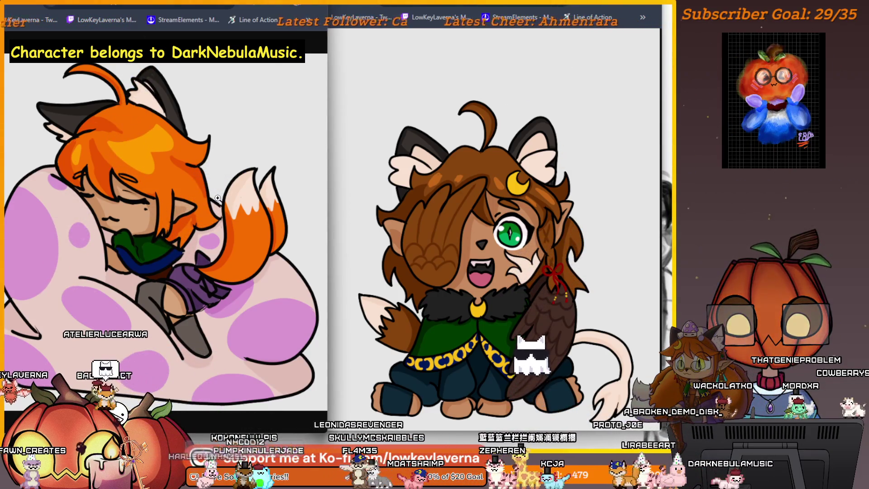
scroll(138, 205, up, 2)
scroll(137, 205, down, 2)
click(484, 250)
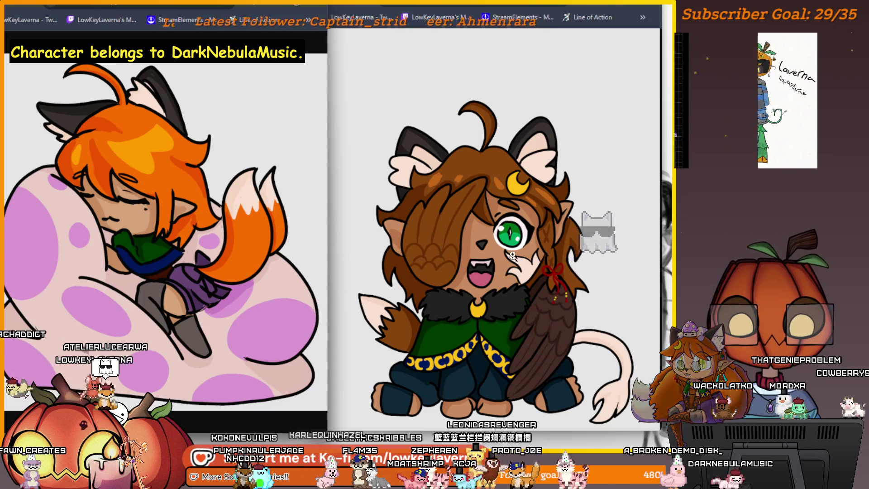
scroll(484, 250, up, 2)
scroll(485, 250, down, 2)
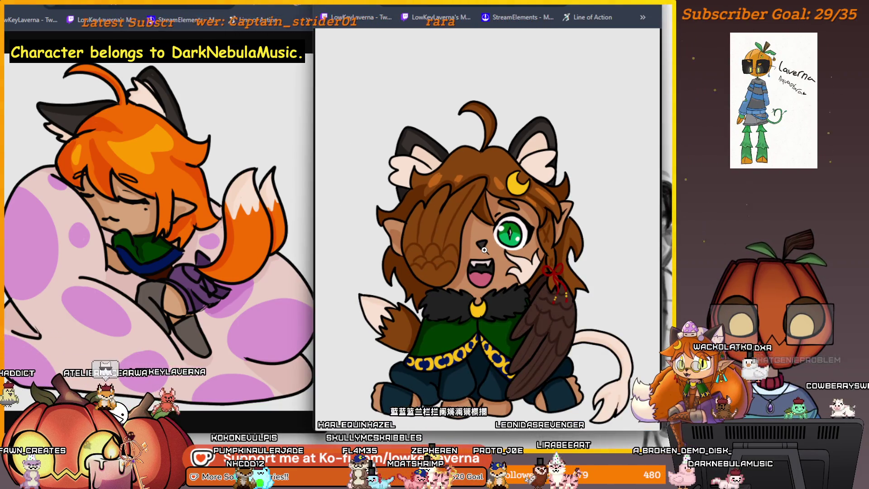
key(alt+Tab)
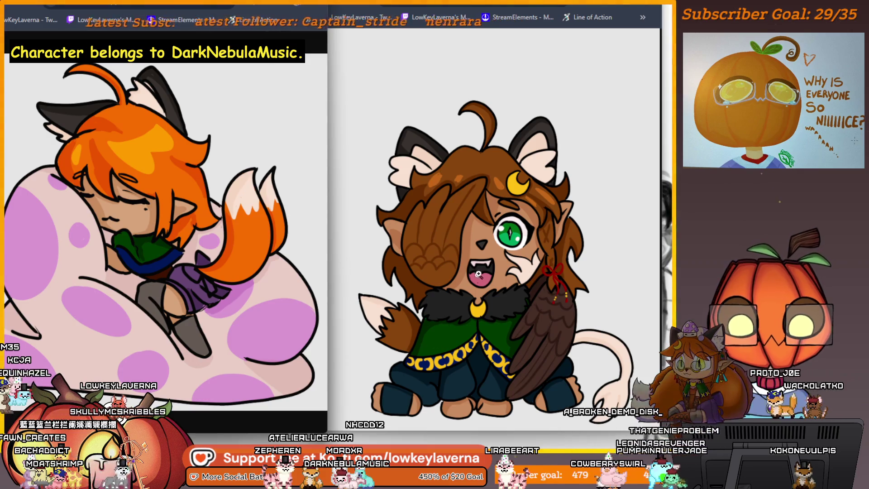
click(509, 217)
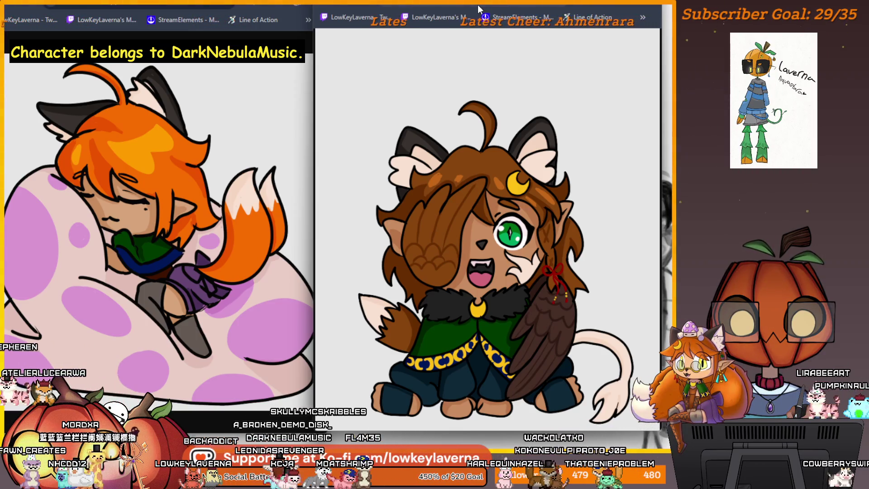
scroll(504, 252, up, 1)
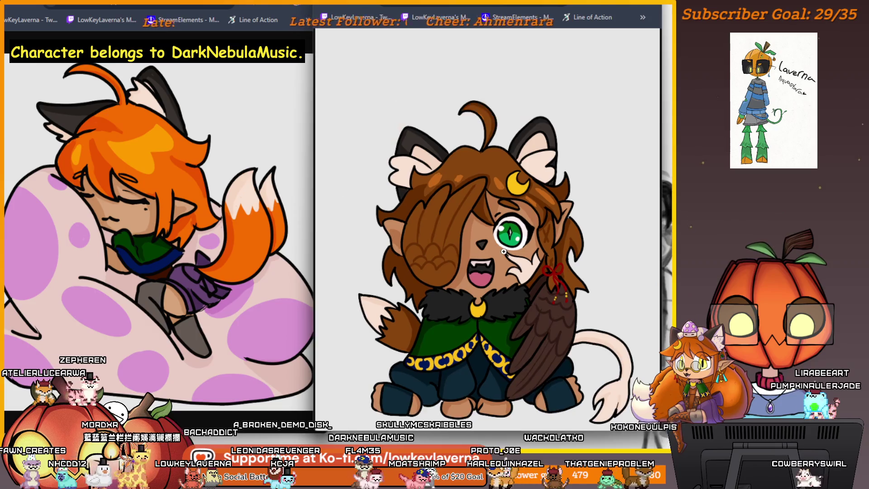
scroll(504, 251, up, 1)
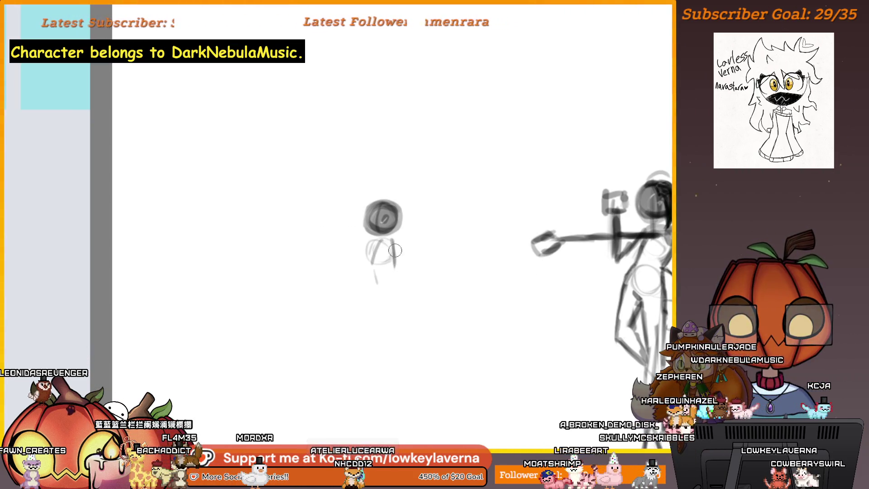
Step: Mirror the canvas, pan so the large figure sits left, and add a diagonal torso stroke
key(h)
mouse_move(279, 279)
mouse_down()
mouse_move(482, 270)
mouse_move(549, 276)
mouse_up()
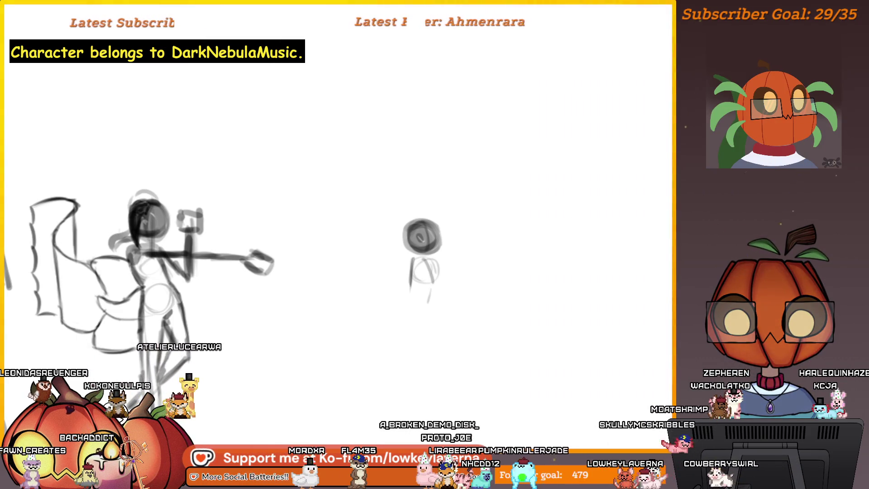
scroll(400, 267, right, 2)
drag(393, 259, 413, 277)
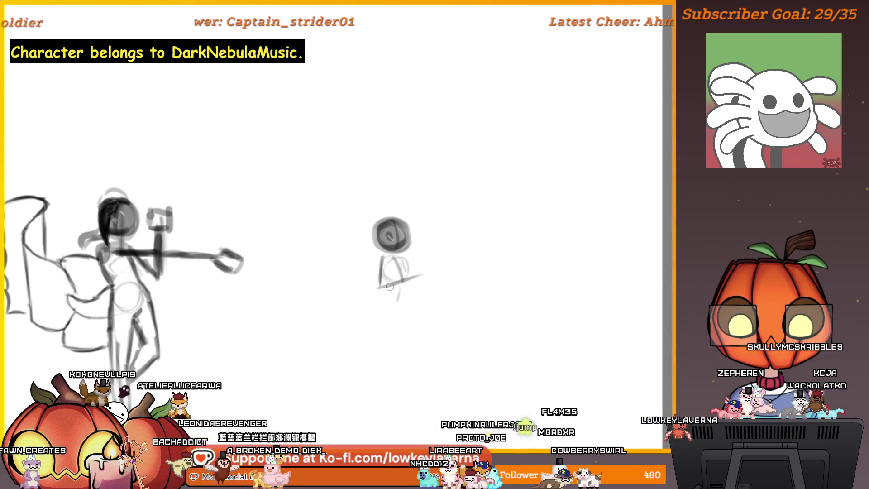
Step: Mirror and recentre the view on the small figure, then add short pencil strokes at its lower left
key(m)
scroll(365, 270, left, 5)
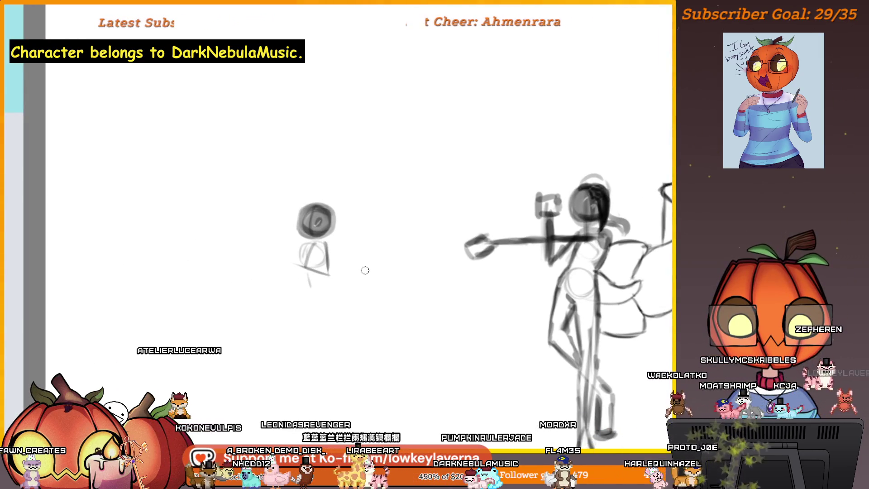
drag(379, 309, 365, 314)
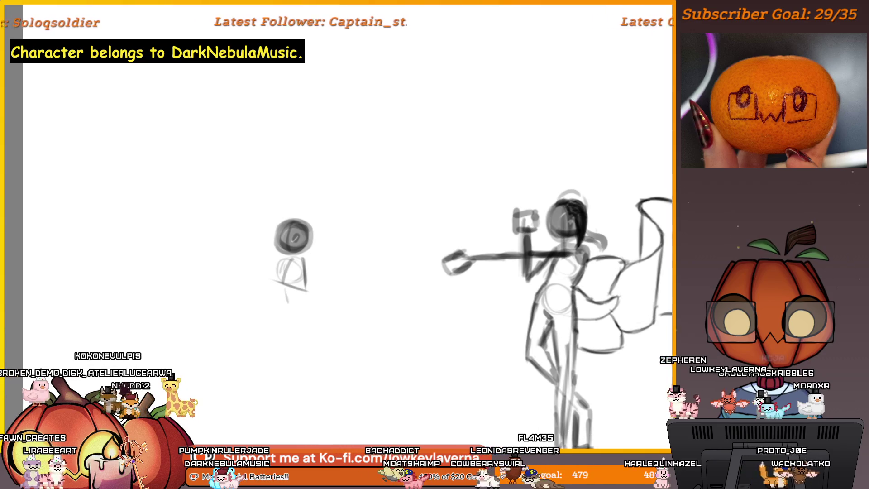
mouse_move(319, 270)
mouse_down()
mouse_move(336, 281)
mouse_move(441, 289)
mouse_move(402, 287)
mouse_up()
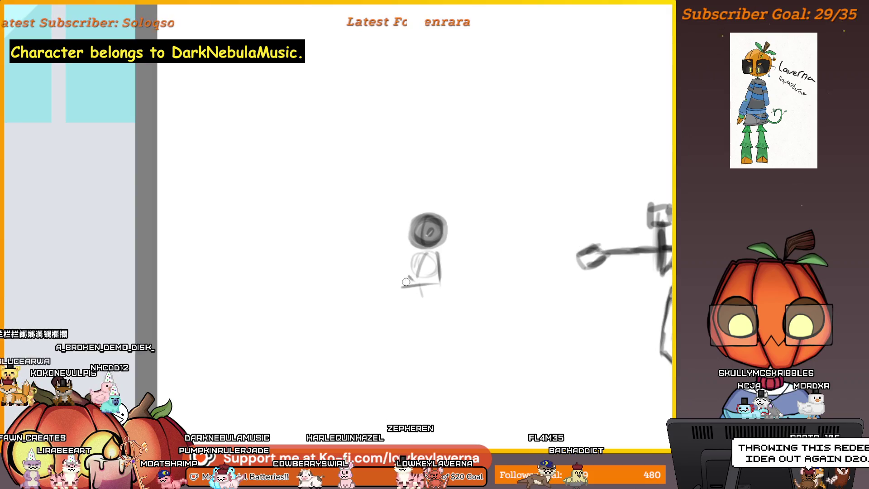
mouse_move(407, 275)
mouse_down()
mouse_move(403, 281)
mouse_move(406, 273)
mouse_up()
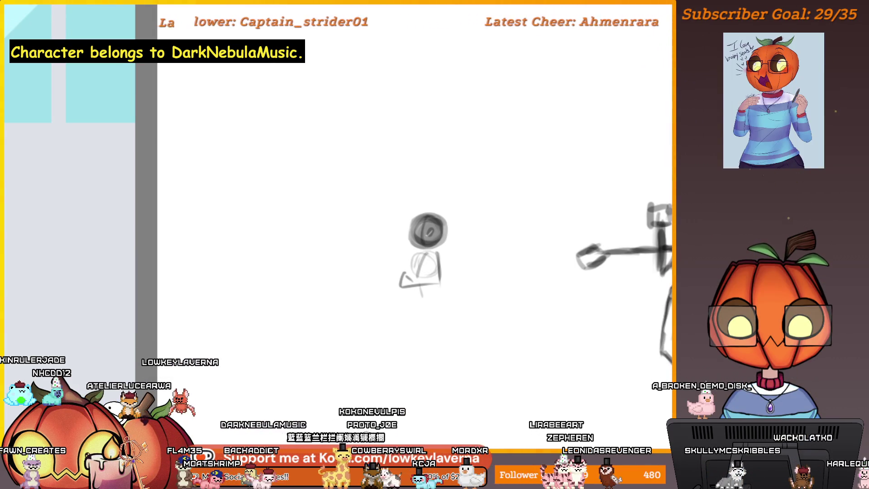
drag(442, 287, 492, 285)
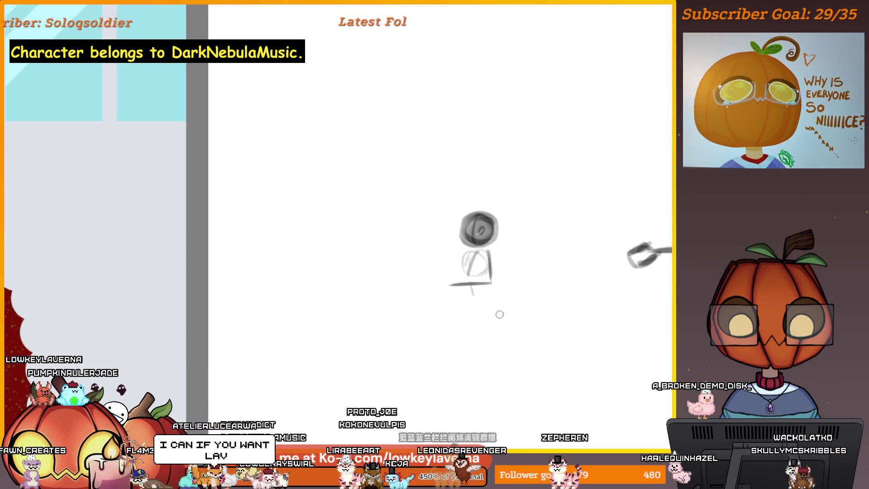
drag(487, 324, 482, 334)
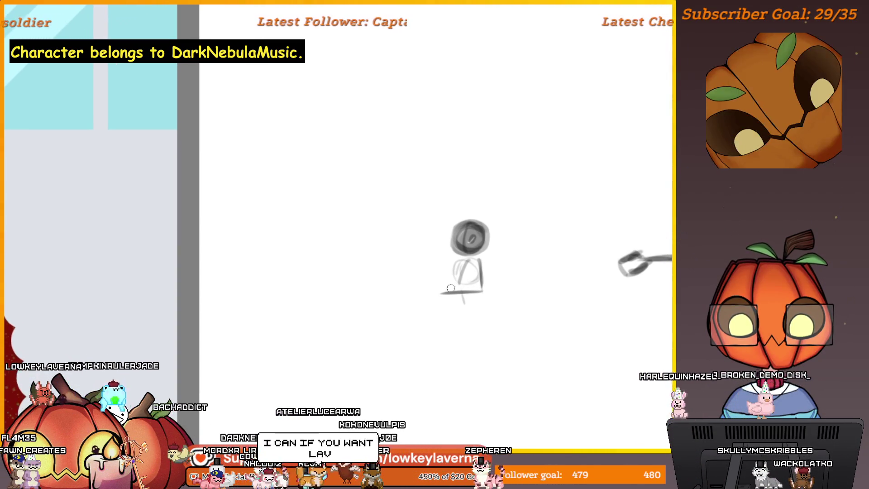
drag(447, 286, 439, 294)
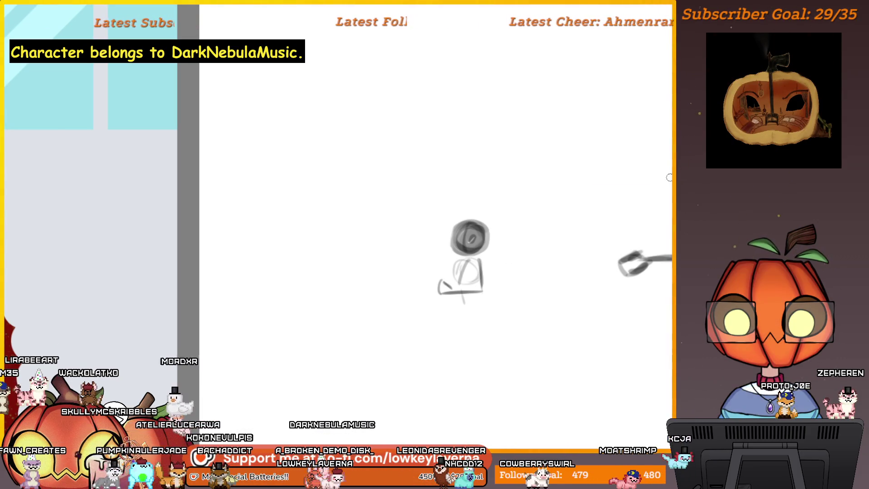
Step: Sketch a curved line and short stroke in mirrored view, then erase the small figure
drag(446, 263, 428, 270)
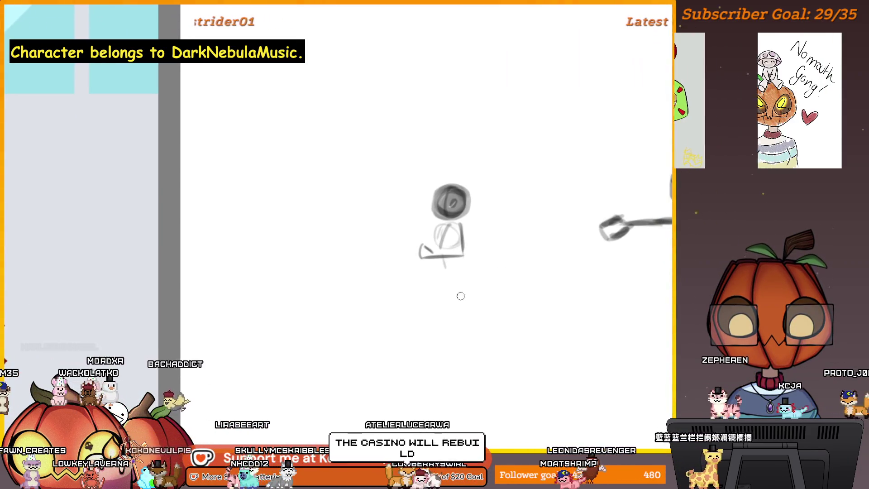
key(m)
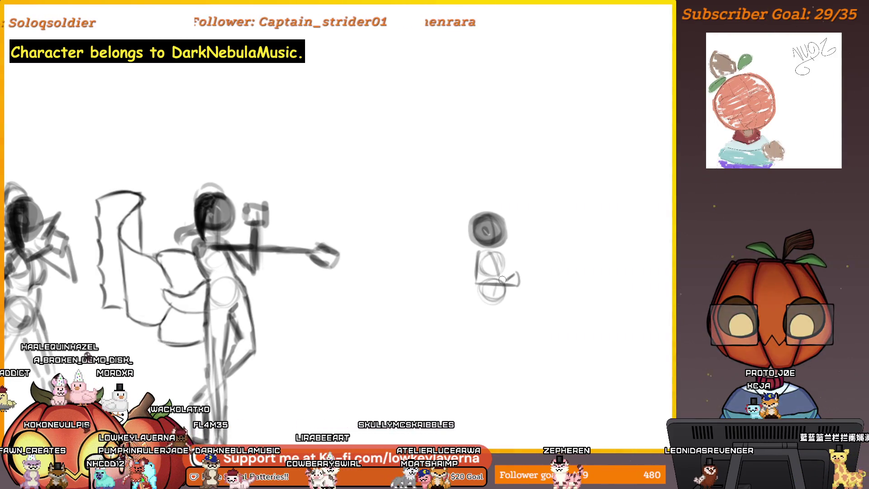
mouse_move(513, 301)
mouse_down()
mouse_move(501, 301)
mouse_move(514, 357)
mouse_move(499, 373)
mouse_move(503, 356)
mouse_up()
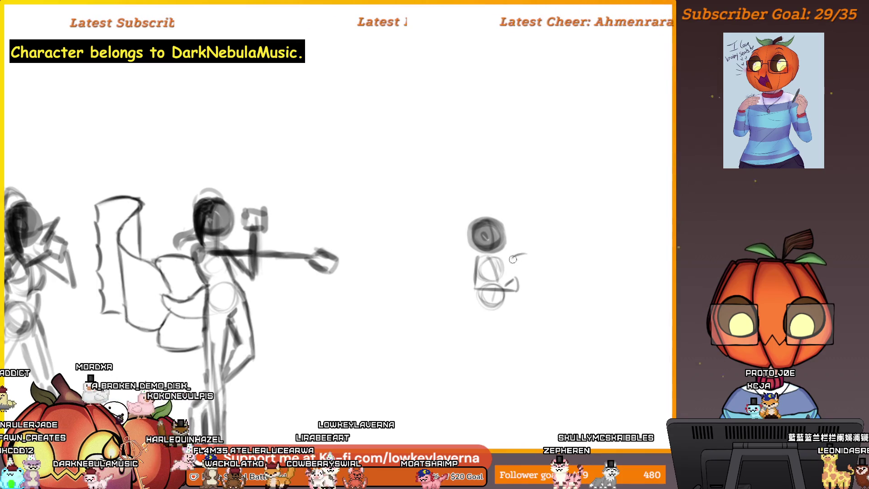
drag(524, 255, 528, 264)
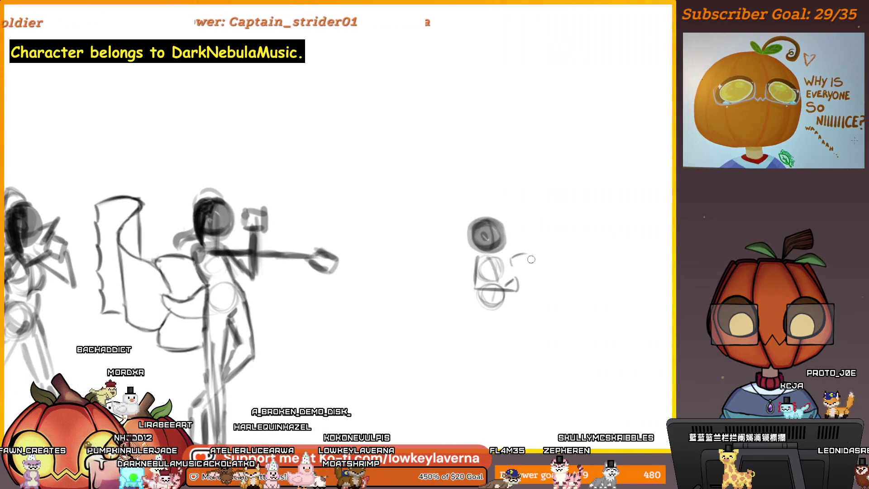
drag(567, 285, 515, 231)
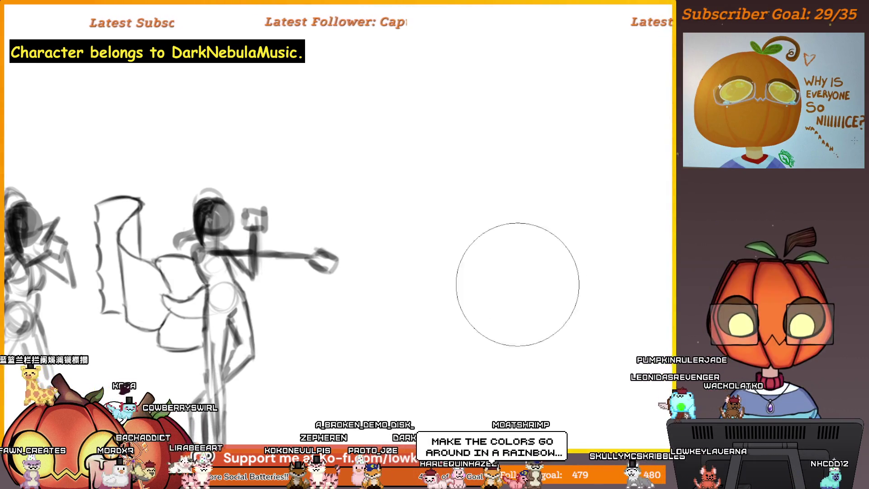
Step: Draw and undo a long diagonal line, then pan to the blank area beside the sketches
drag(447, 378, 566, 213)
mouse_move(530, 296)
mouse_down()
mouse_move(517, 293)
mouse_move(506, 270)
mouse_up()
key(ctrl+z)
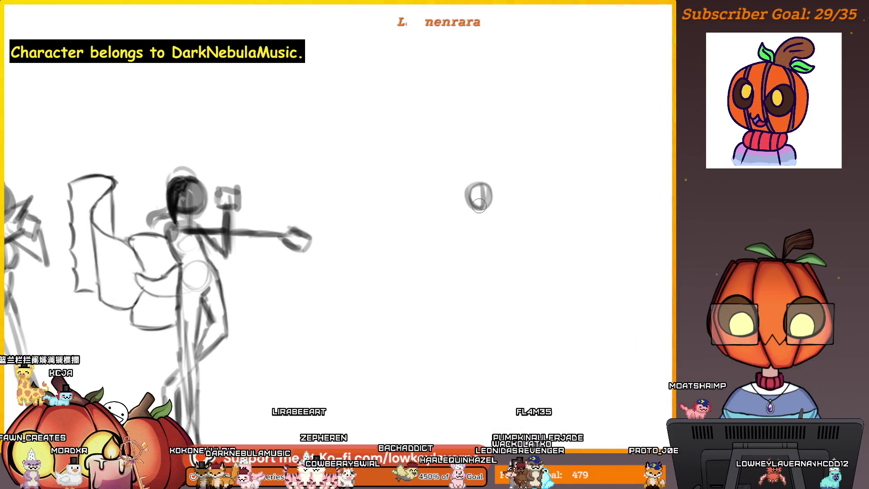
mouse_move(488, 214)
mouse_down()
mouse_move(72, 229)
mouse_move(317, 225)
mouse_up()
drag(150, 210, 402, 226)
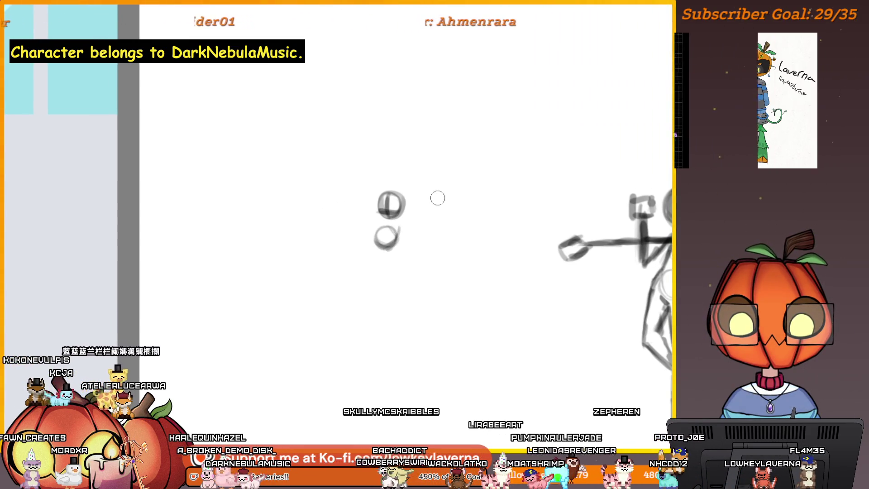
Step: Pan toward the blank area, try extending the swoosh beside the new figure, then undo it
drag(440, 258, 483, 272)
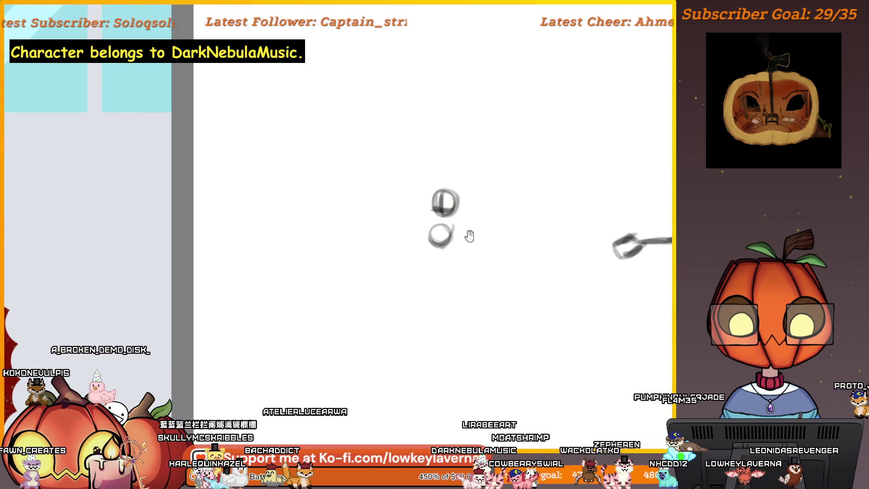
drag(471, 235, 479, 237)
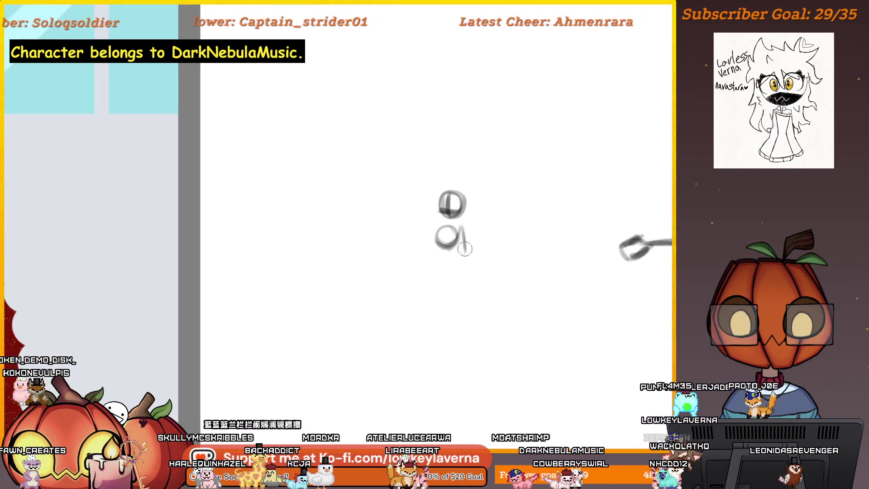
drag(445, 217, 454, 223)
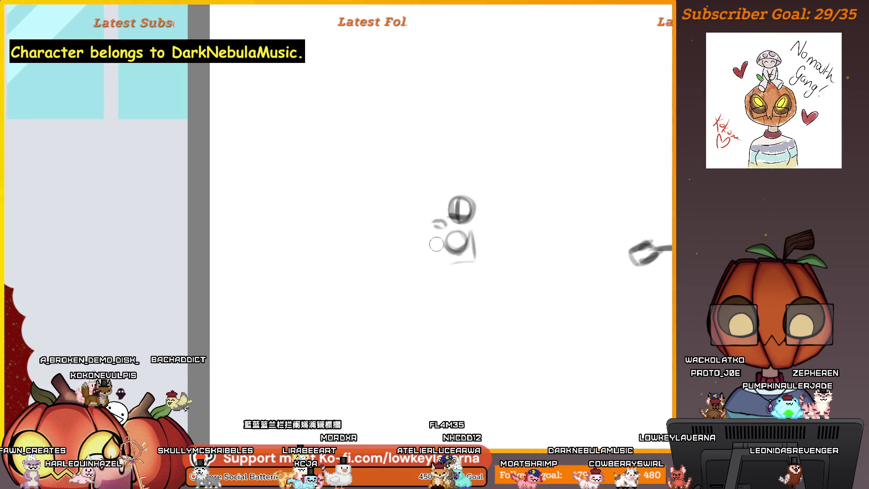
drag(445, 223, 423, 237)
key(ctrl+z)
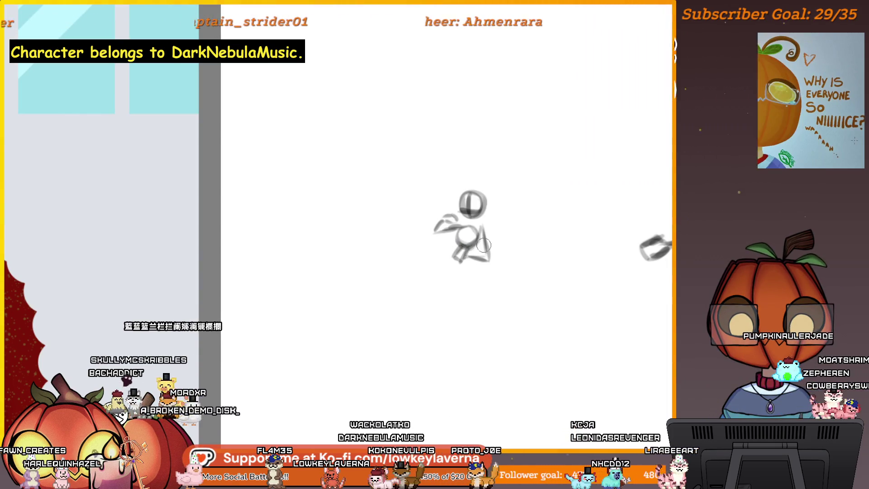
Step: Sketch the kicking leg as a long diagonal curve with a hooked end, checking in mirrored view
drag(488, 287, 487, 280)
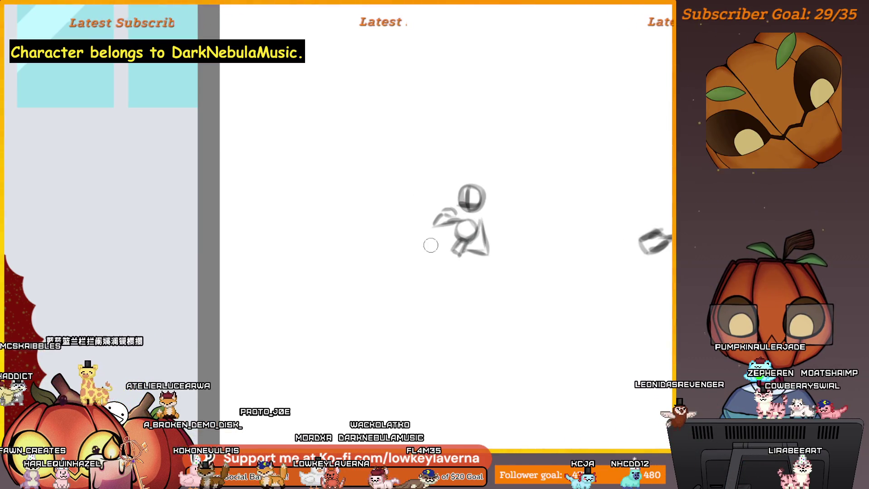
drag(469, 257, 481, 298)
drag(466, 266, 507, 340)
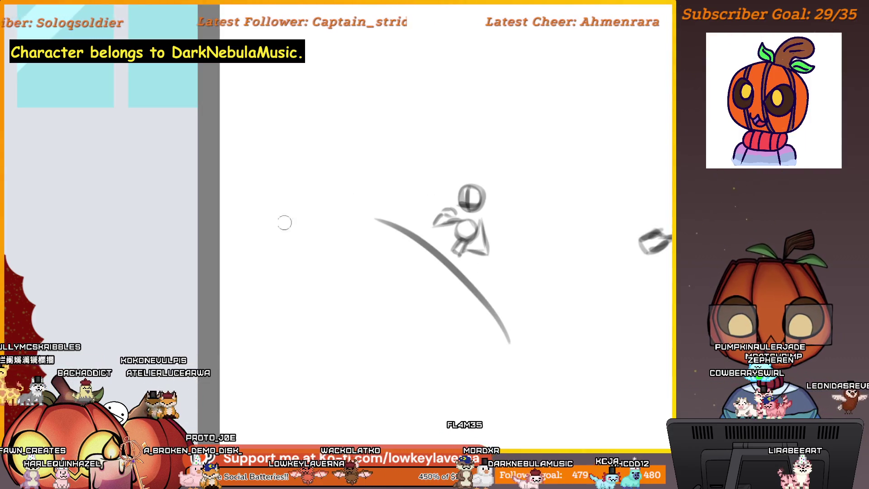
key(m)
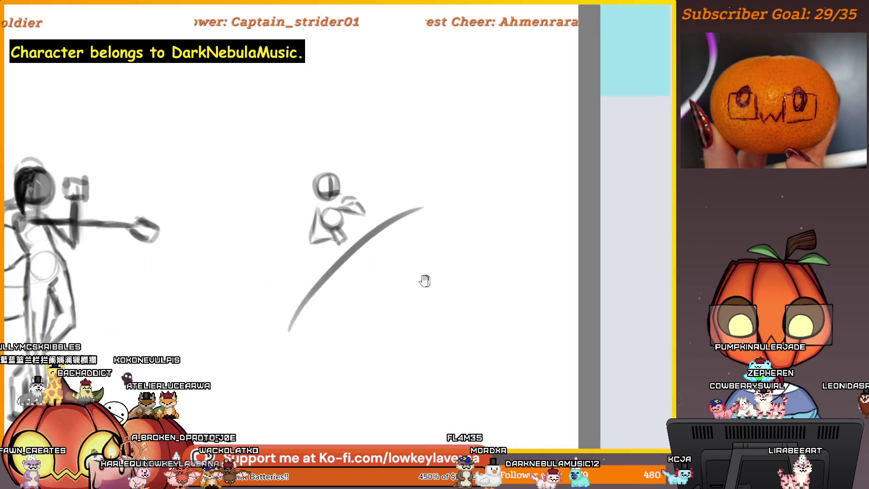
drag(274, 342, 294, 352)
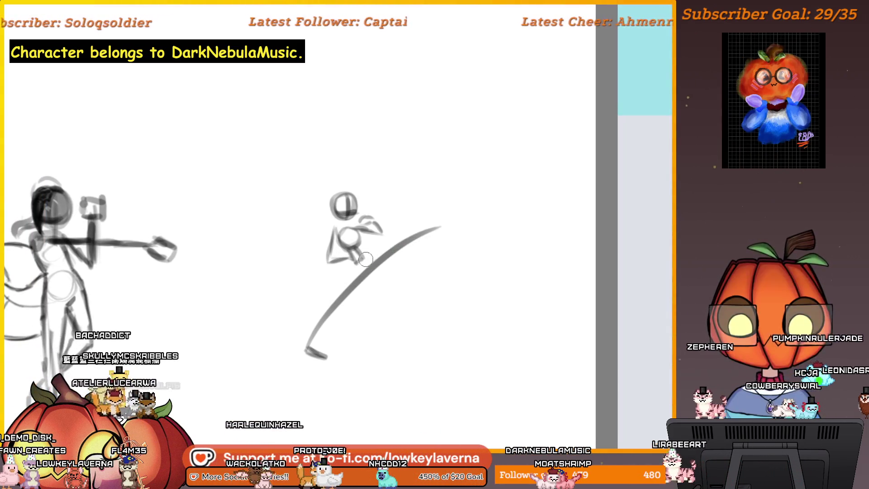
drag(452, 223, 470, 225)
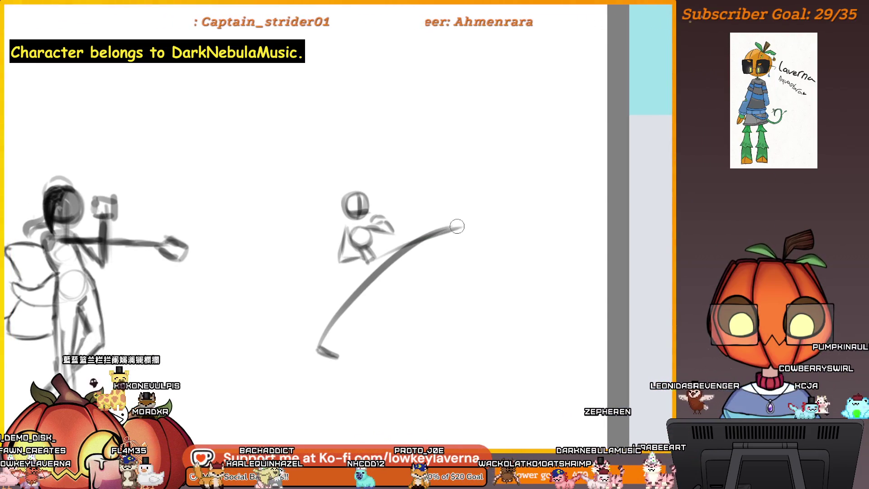
Step: Replace the thick kick strokes with leg lines reaching the ground, then enclose the figure in a transform box
key(ctrl+z)
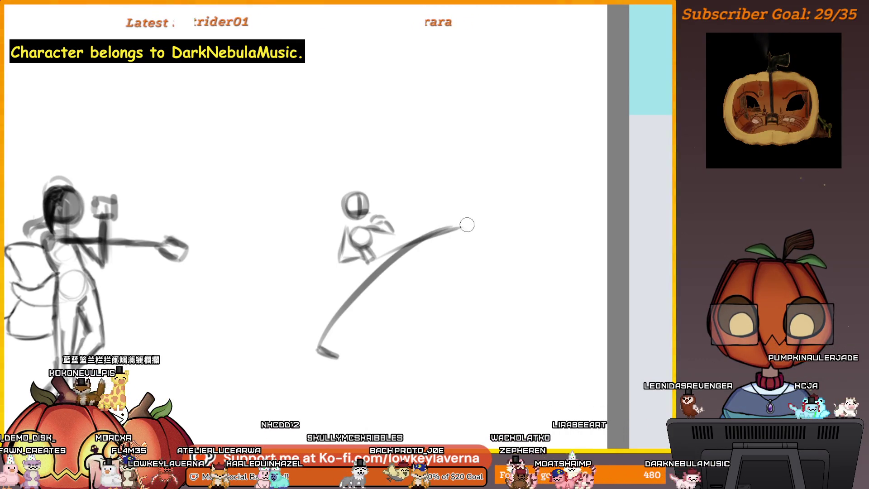
key(ctrl+z)
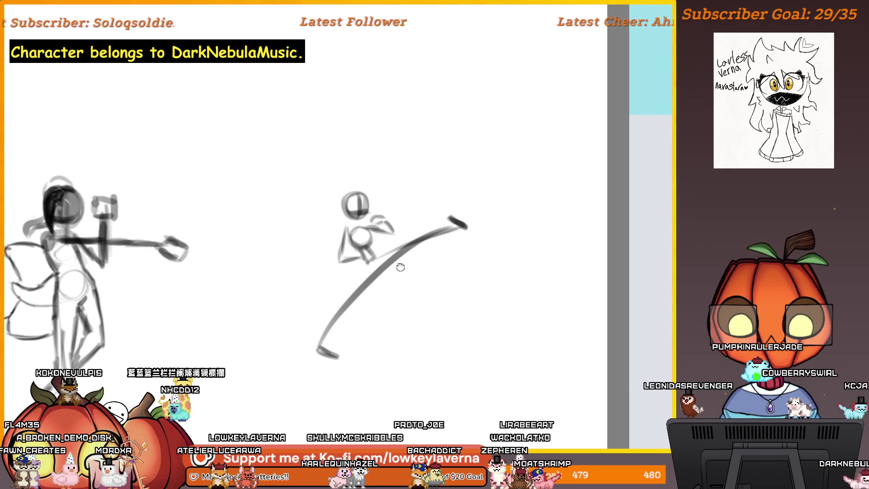
drag(400, 268, 376, 274)
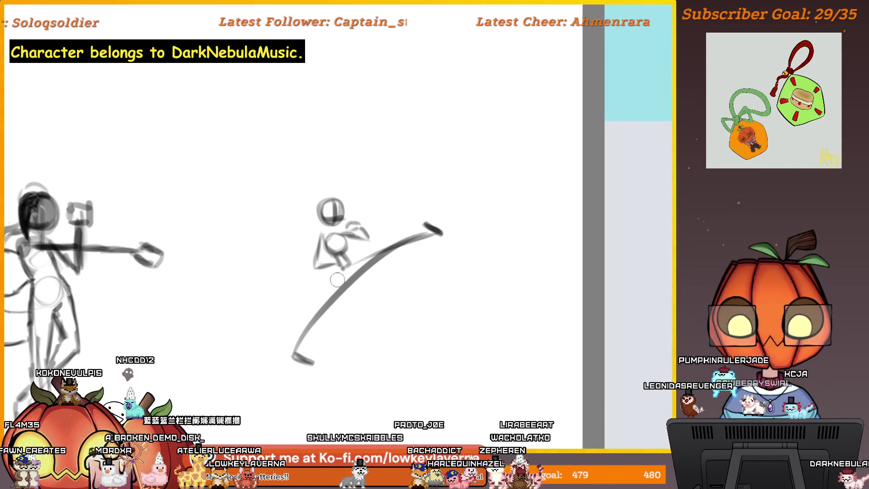
mouse_move(294, 353)
mouse_down()
mouse_move(338, 280)
mouse_move(380, 280)
mouse_move(364, 280)
mouse_up()
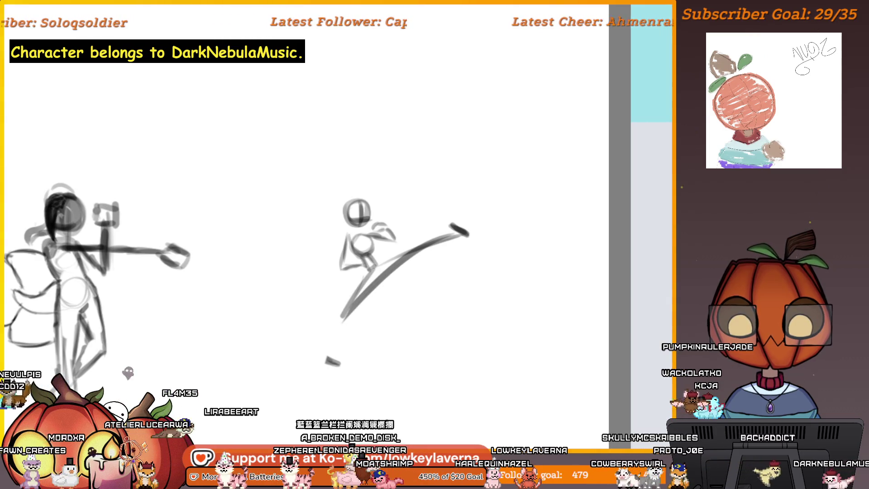
mouse_move(360, 277)
mouse_down()
mouse_move(319, 368)
mouse_move(331, 371)
mouse_up()
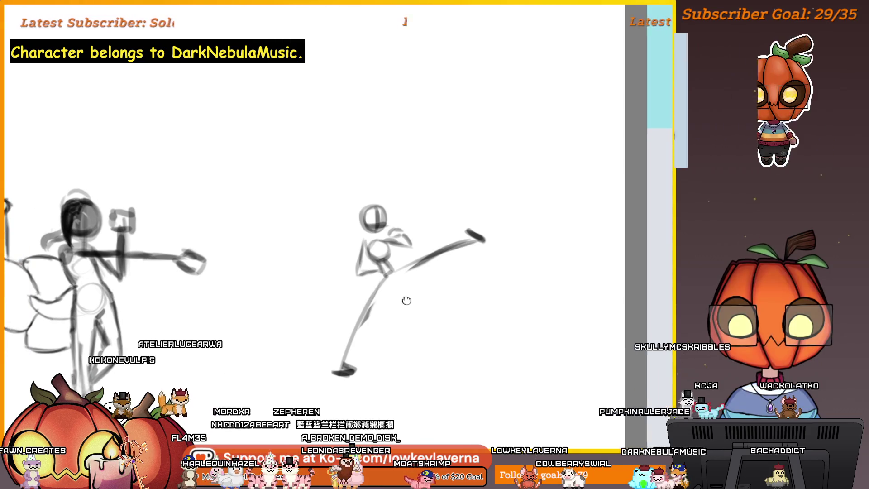
key(bracketright)
key(bracketright)
key(bracketright)
key(ctrl+t)
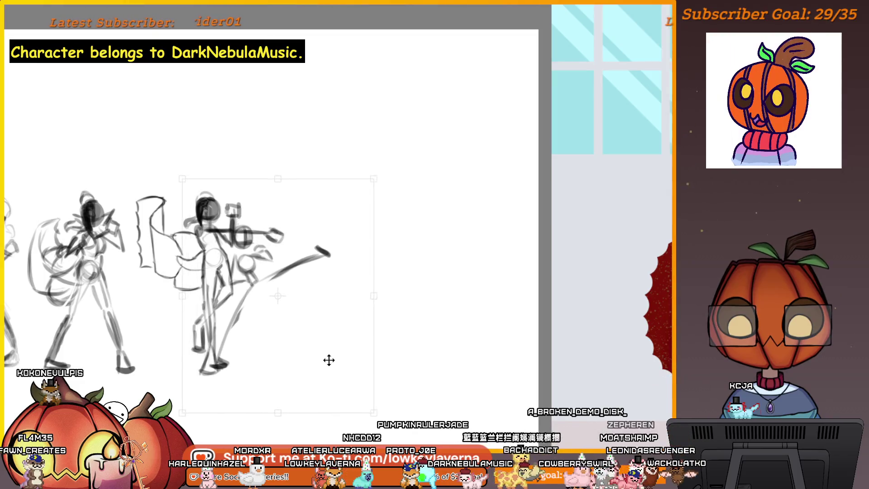
Step: Slant, shift right and rotate the kicking figure so its kick rises higher, apply, and mirror the view
drag(343, 154, 304, 149)
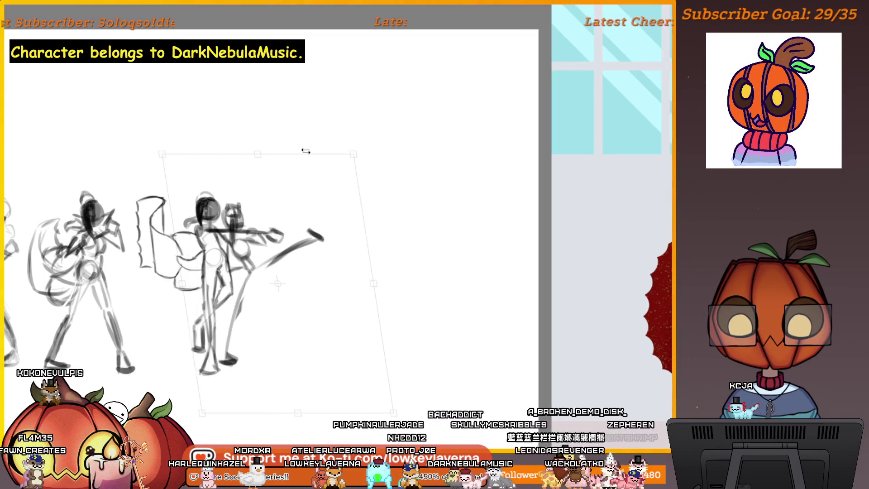
drag(295, 225, 406, 223)
drag(457, 151, 465, 145)
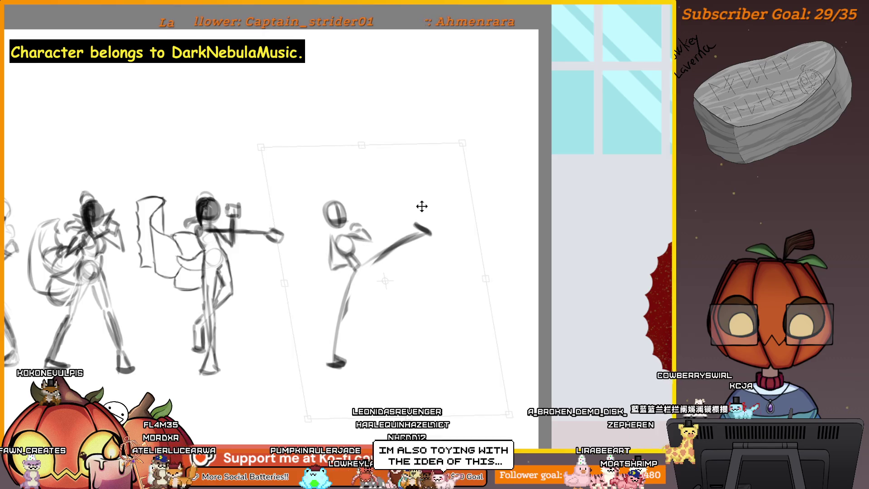
key(Return)
key(h)
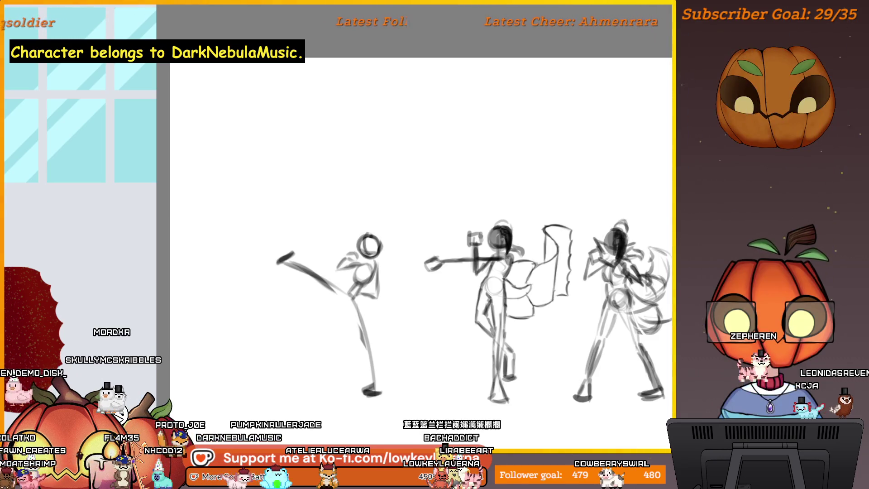
Step: Erase the lower part of the extended kicking leg and sketch a bent lower leg below the raised knee
mouse_move(342, 283)
mouse_down()
mouse_move(310, 270)
mouse_move(252, 303)
mouse_up()
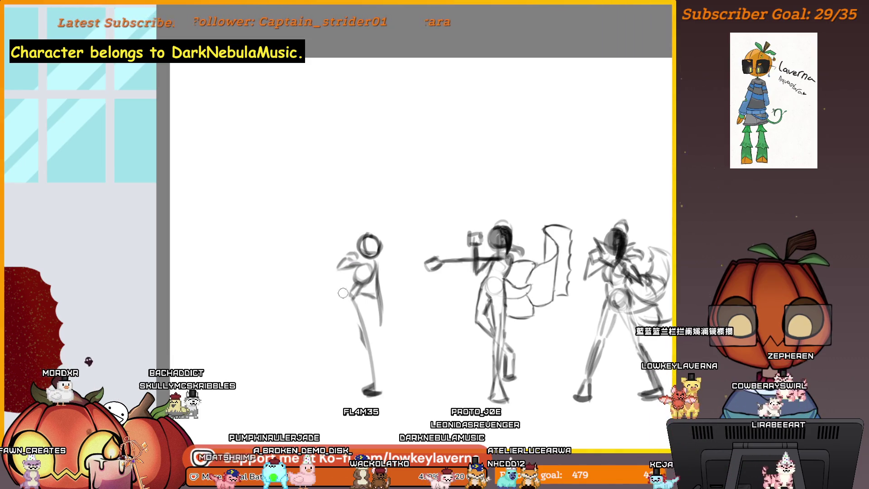
key(h)
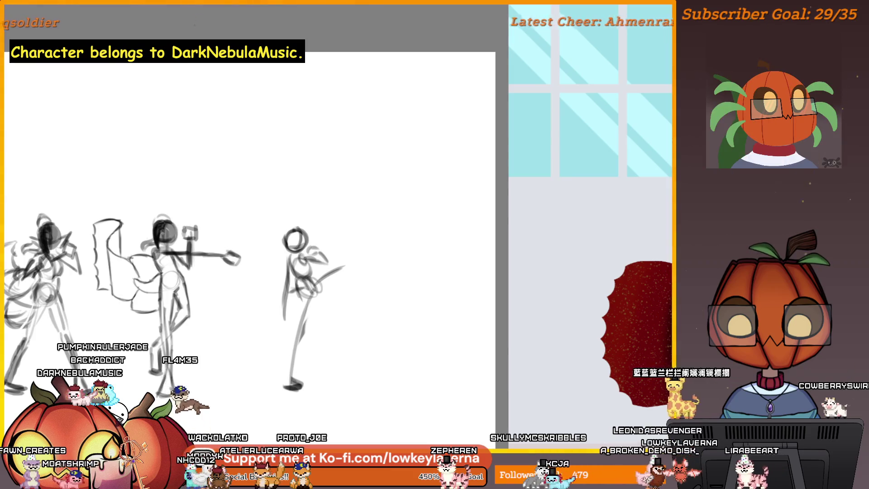
drag(377, 260, 379, 268)
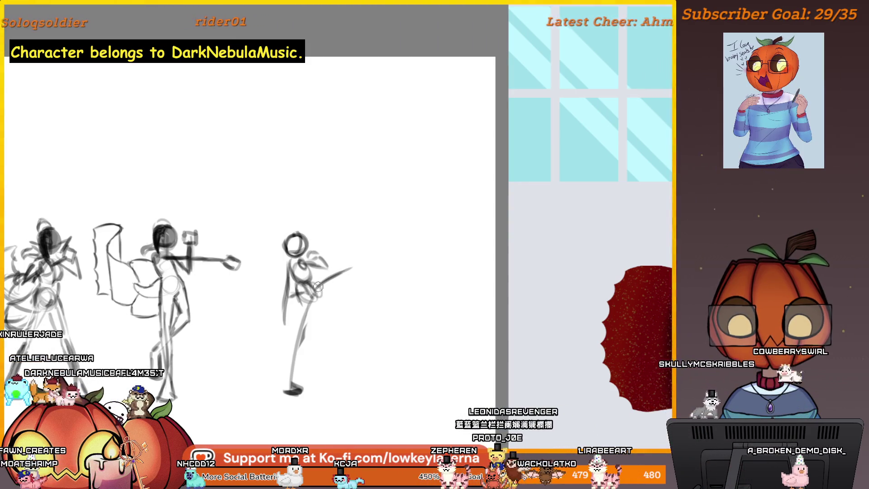
drag(351, 266, 334, 308)
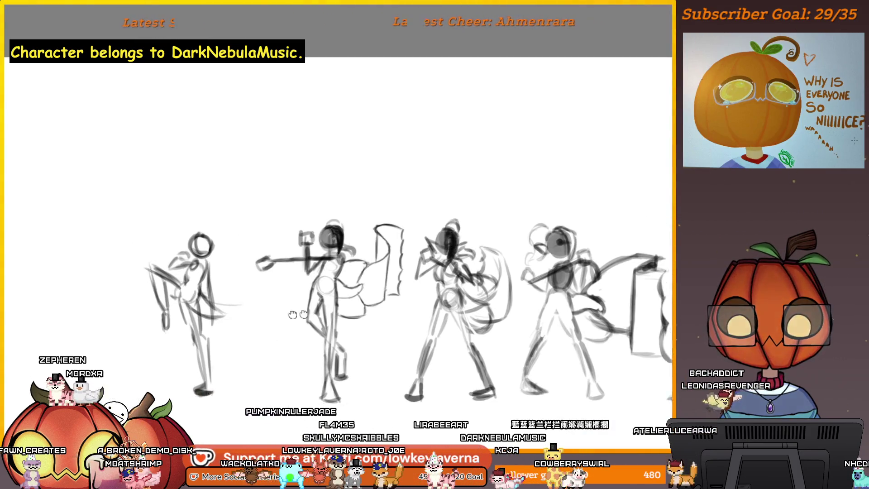
Step: Move the raised-knee figure about 200 px left and apply the transform
drag(331, 344, 239, 343)
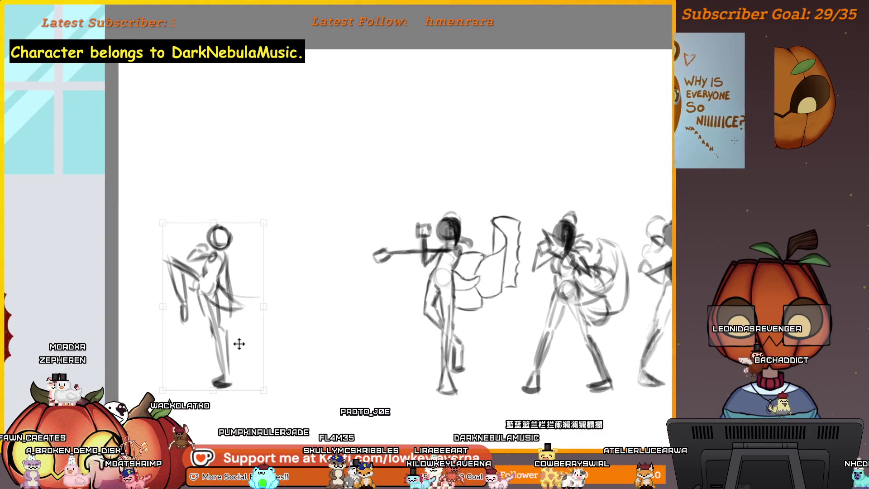
key(Return)
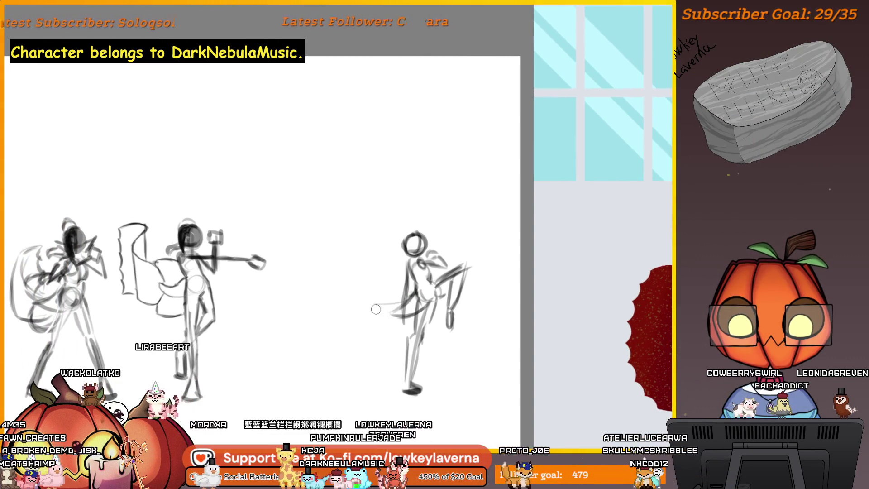
Step: Draw two curved strokes for a cloth trailing from the figure's hip, then mirror the view
mouse_move(318, 302)
mouse_down()
mouse_move(398, 306)
mouse_move(344, 300)
mouse_move(290, 309)
mouse_up()
mouse_move(415, 322)
mouse_down()
mouse_move(325, 377)
mouse_move(302, 318)
mouse_move(274, 309)
mouse_up()
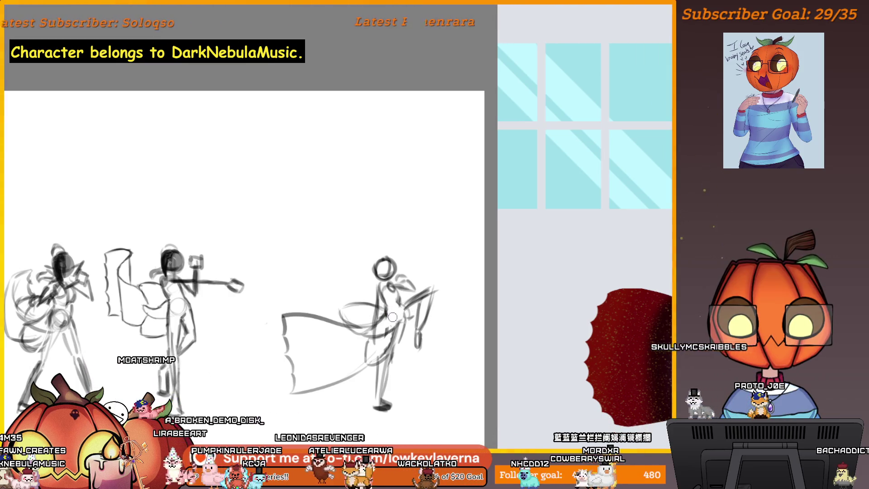
key(h)
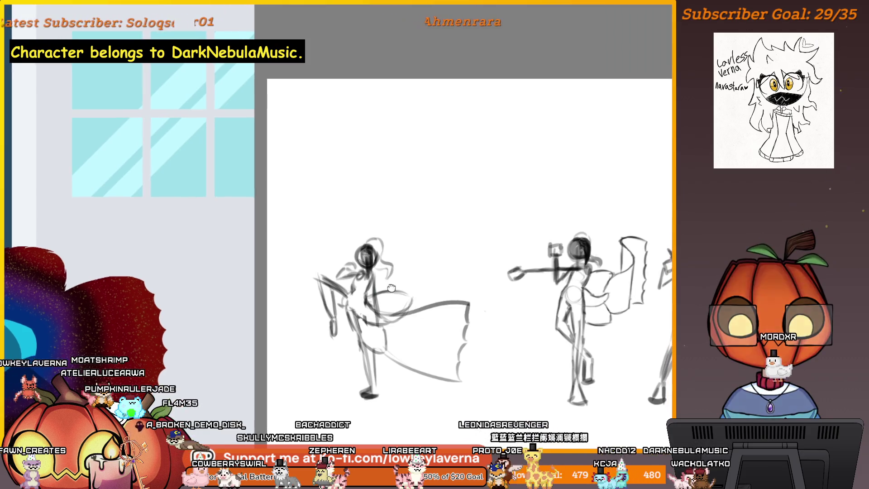
drag(398, 283, 399, 277)
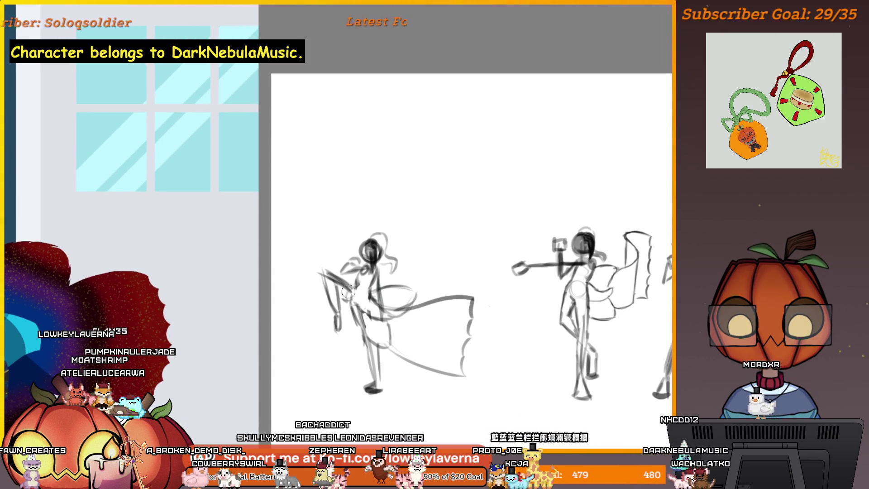
key(ctrl+z)
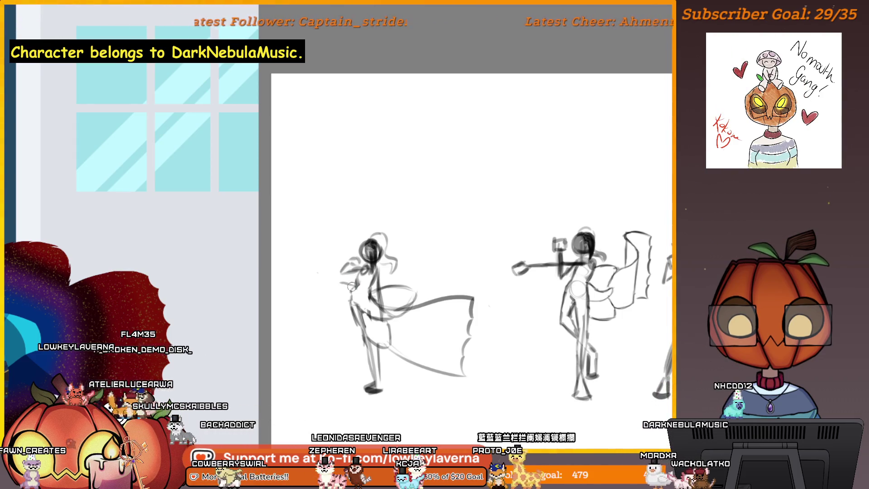
drag(331, 303, 337, 342)
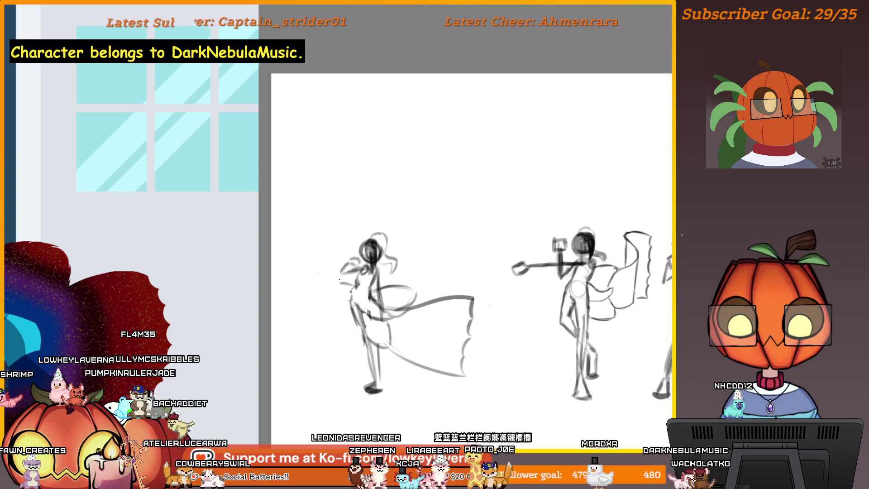
key(m)
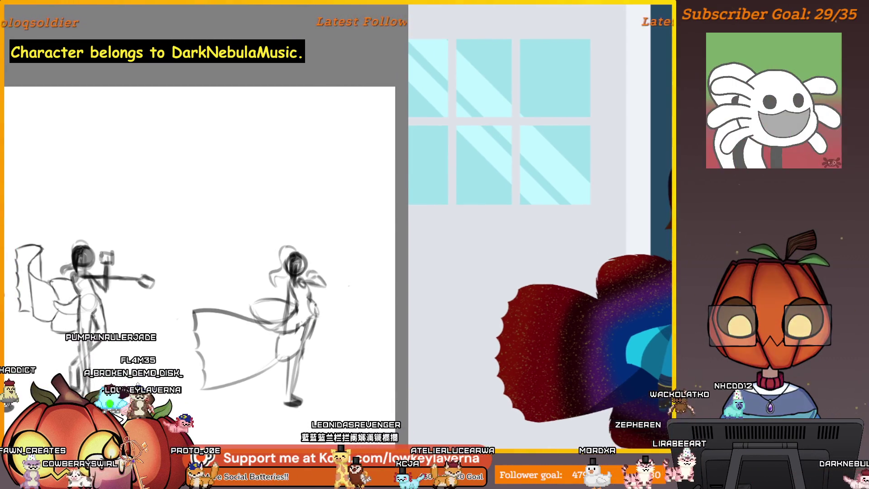
drag(321, 315, 336, 310)
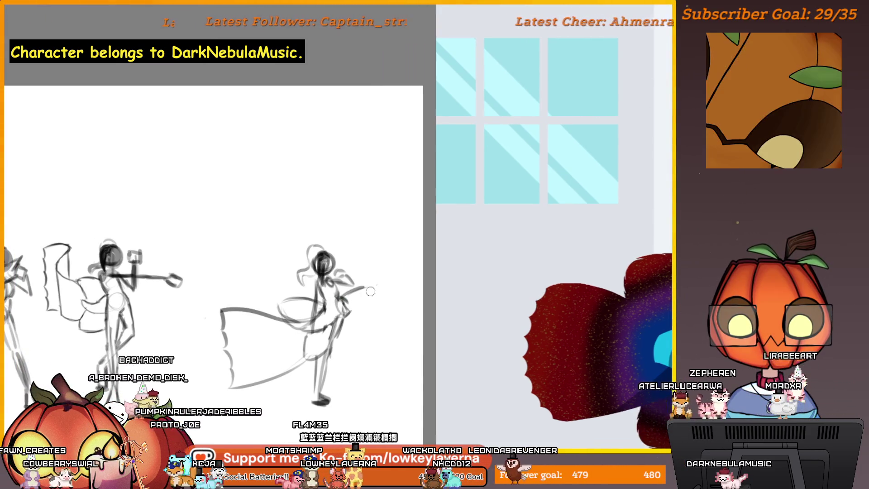
drag(372, 293, 362, 336)
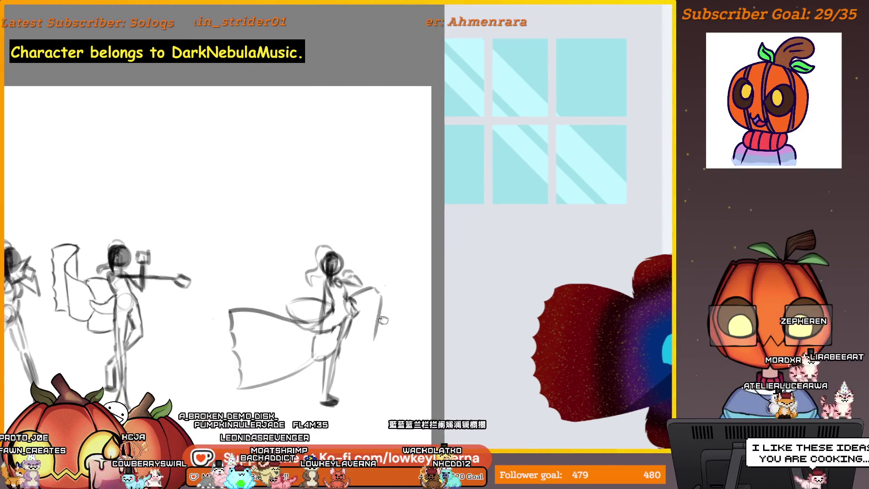
drag(387, 292, 372, 334)
drag(368, 335, 365, 353)
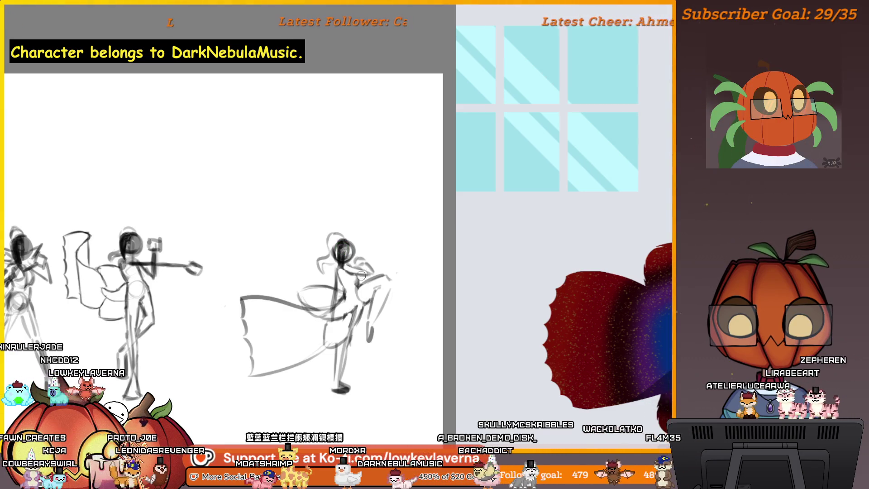
mouse_move(353, 232)
mouse_down()
mouse_move(368, 236)
mouse_move(356, 241)
mouse_up()
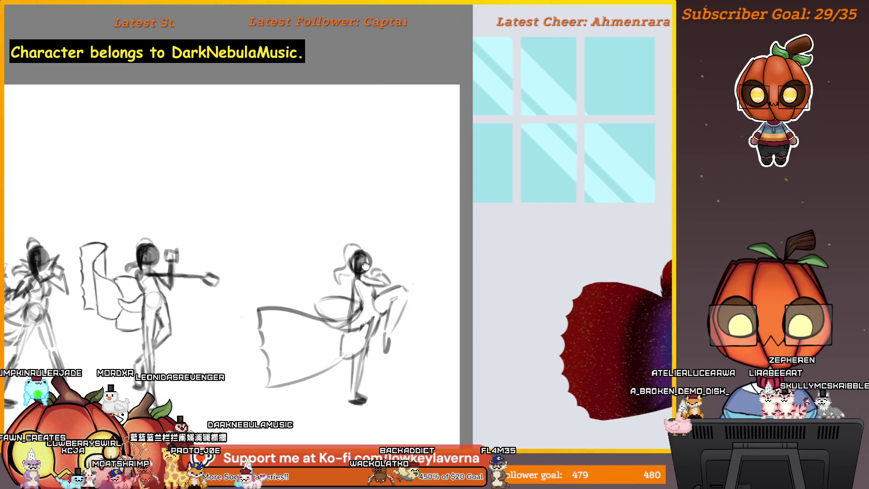
drag(363, 262, 370, 266)
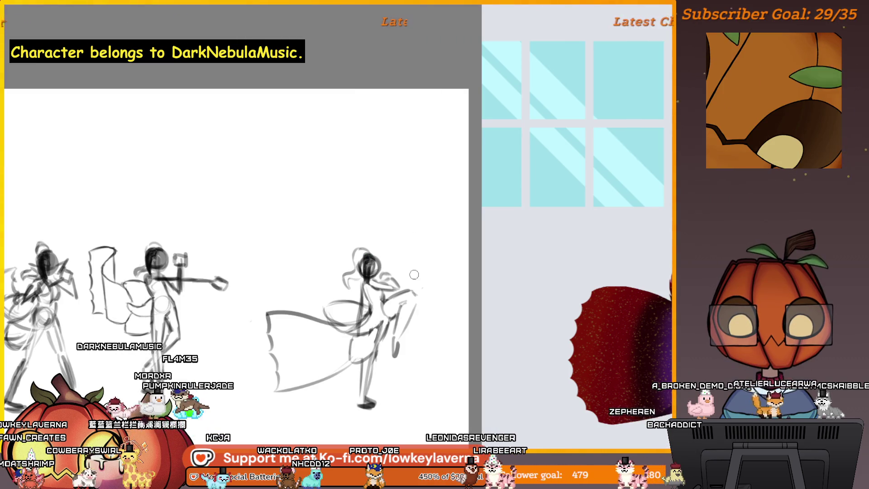
key(m)
drag(256, 285, 388, 271)
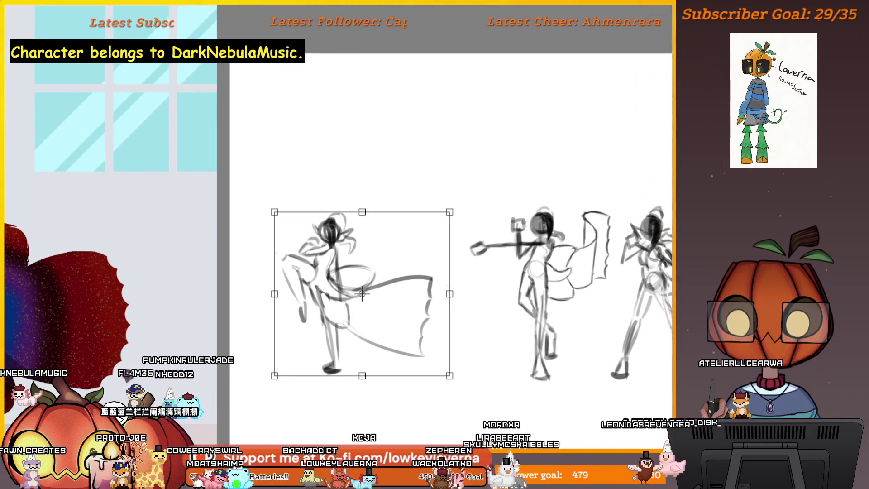
Step: Shift the kicking figure and its cloth further right with a Ctrl+T transform and apply it
key(ctrl+t)
mouse_move(469, 335)
mouse_down()
mouse_move(495, 316)
mouse_move(546, 305)
mouse_up()
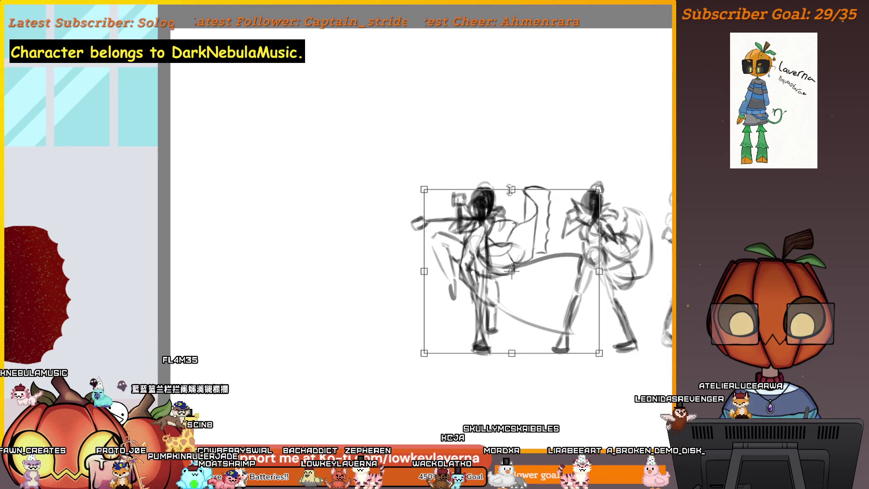
mouse_move(466, 227)
mouse_down()
mouse_move(448, 252)
mouse_move(389, 254)
mouse_move(406, 294)
mouse_move(528, 273)
mouse_up()
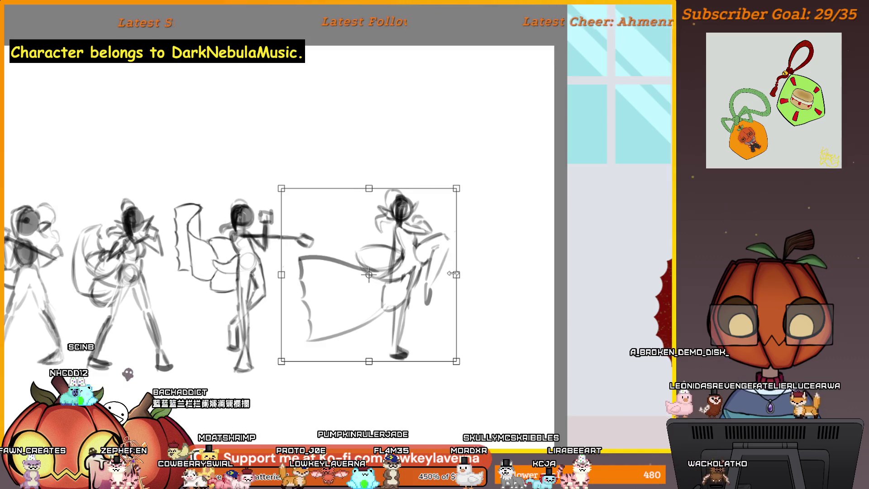
mouse_move(439, 289)
mouse_down()
mouse_move(277, 326)
mouse_move(430, 330)
mouse_move(396, 330)
mouse_up()
right_click(400, 299)
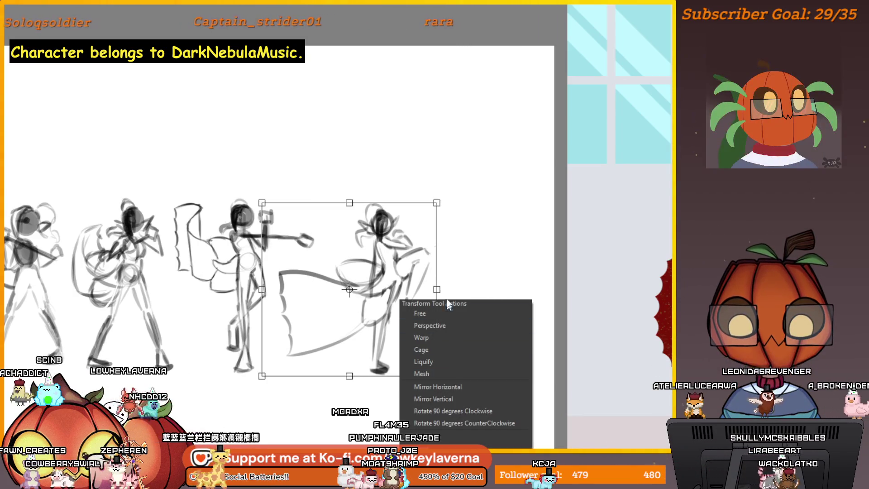
mouse_move(532, 257)
mouse_down()
mouse_move(532, 290)
mouse_move(446, 305)
mouse_move(530, 310)
mouse_move(561, 326)
mouse_move(390, 385)
mouse_up()
scroll(530, 310, down, 2)
key(Return)
Step: Restore the unmirrored view, zoom out to the whole canvas, and handwrite numbers above the first poses
key(m)
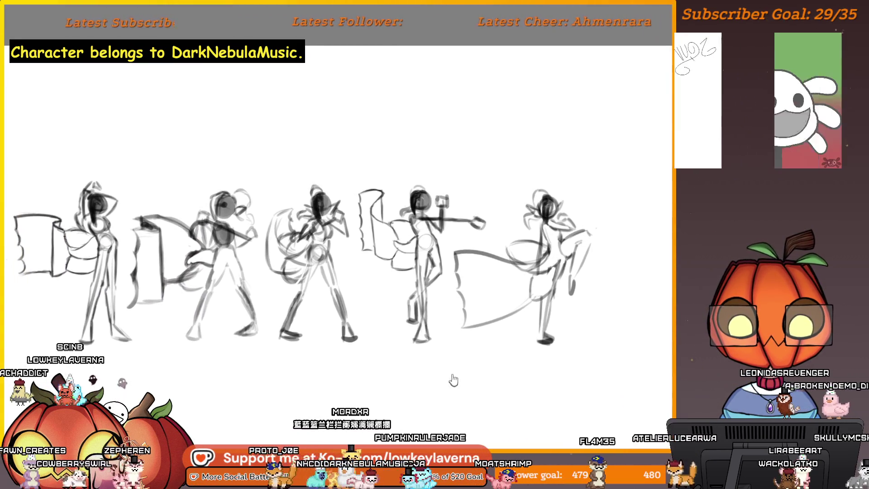
scroll(362, 394, down, 1)
key(m)
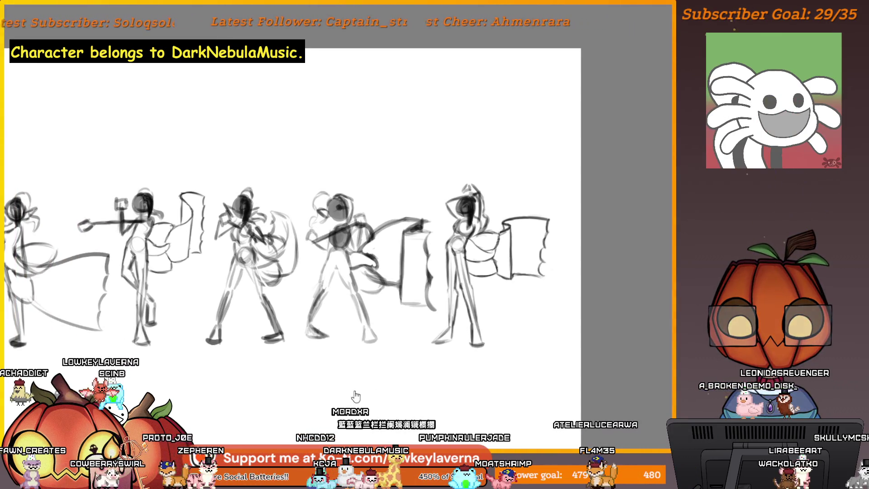
key(m)
key(m)
mouse_move(333, 396)
mouse_down()
mouse_move(320, 383)
mouse_move(329, 409)
mouse_move(335, 381)
mouse_move(342, 406)
mouse_move(345, 397)
mouse_up()
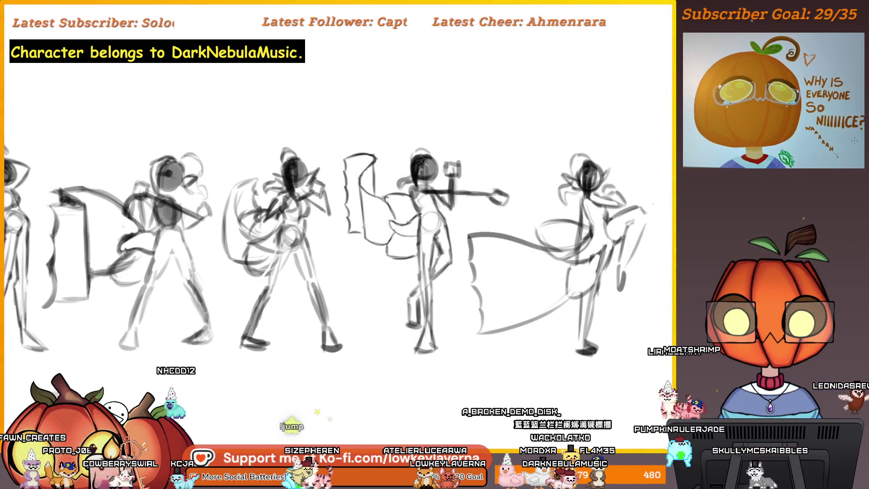
mouse_move(501, 305)
mouse_down()
mouse_move(419, 368)
mouse_move(451, 388)
mouse_move(460, 375)
mouse_up()
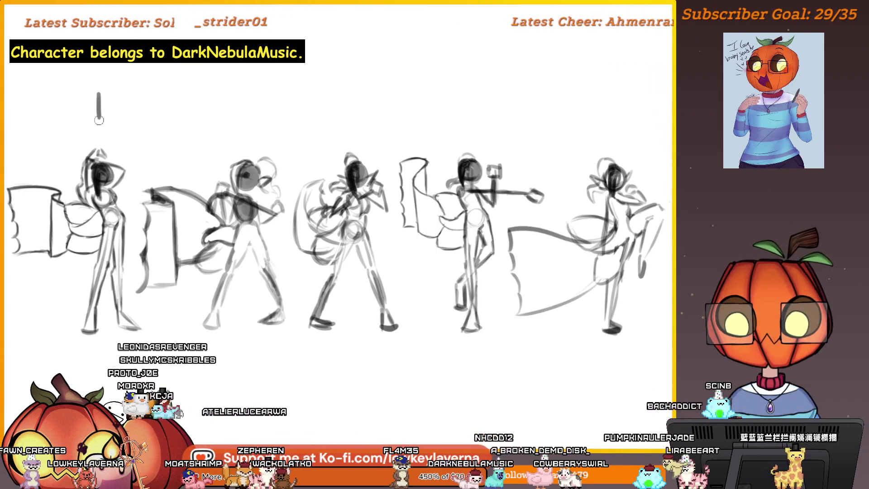
drag(236, 115, 260, 129)
Step: Write 3, 4 and 5 above the remaining poses, add a downward arrow at pose 2, and zoom out
mouse_move(458, 100)
mouse_down()
mouse_move(473, 115)
mouse_move(472, 129)
mouse_up()
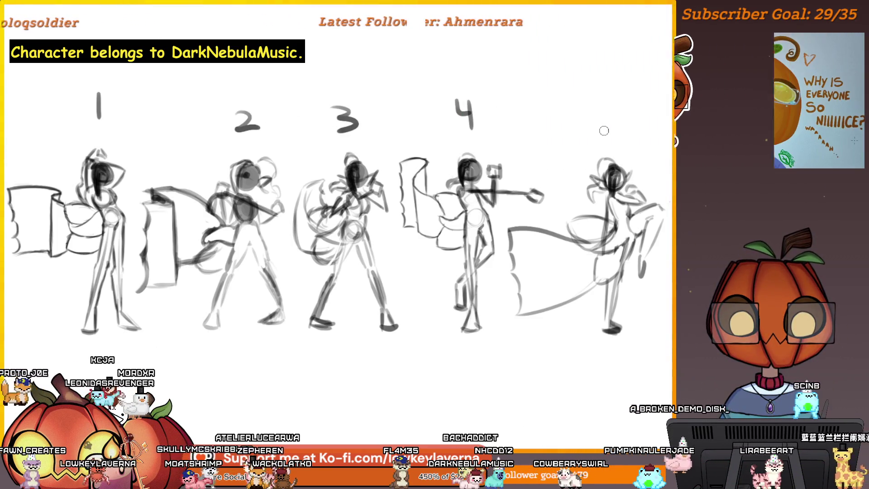
drag(594, 113, 593, 131)
drag(594, 113, 611, 112)
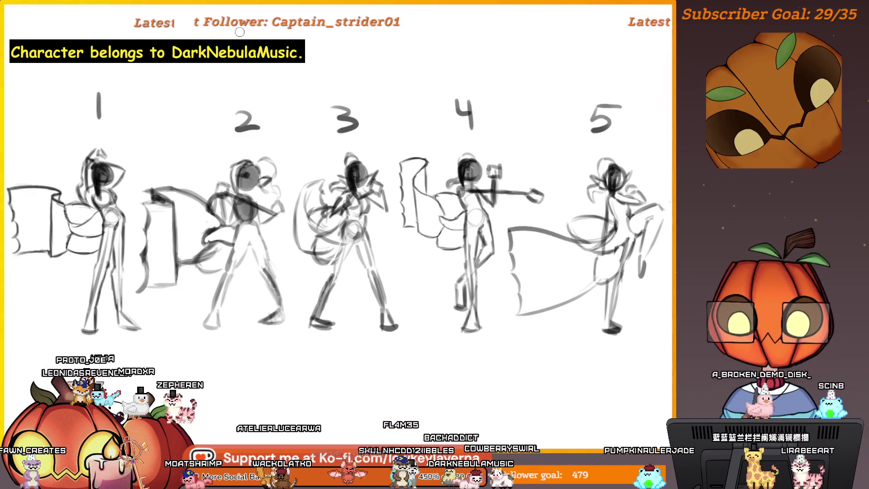
drag(237, 28, 270, 27)
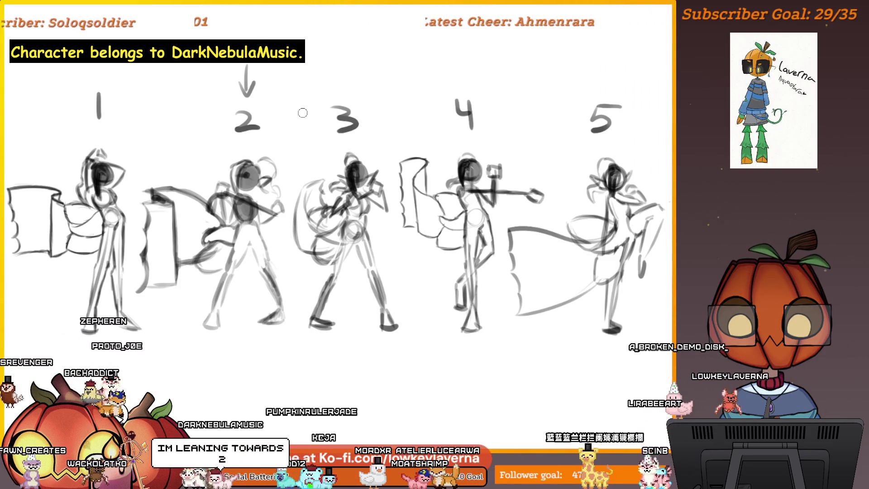
key(ctrl+minus)
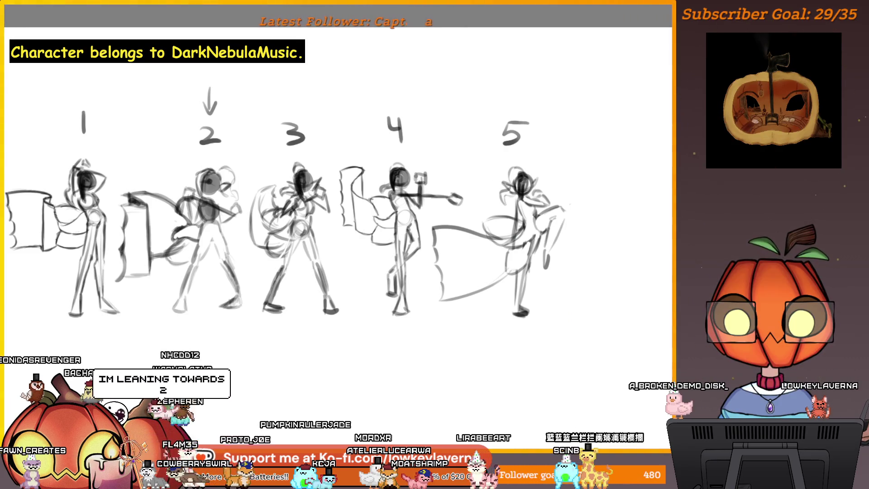
scroll(379, 349, up, 2)
Step: Enlarge the view of the five poses and sketch a large R between poses 4 and 5
mouse_move(353, 363)
mouse_down()
mouse_move(416, 373)
mouse_move(403, 383)
mouse_up()
scroll(417, 373, up, 1)
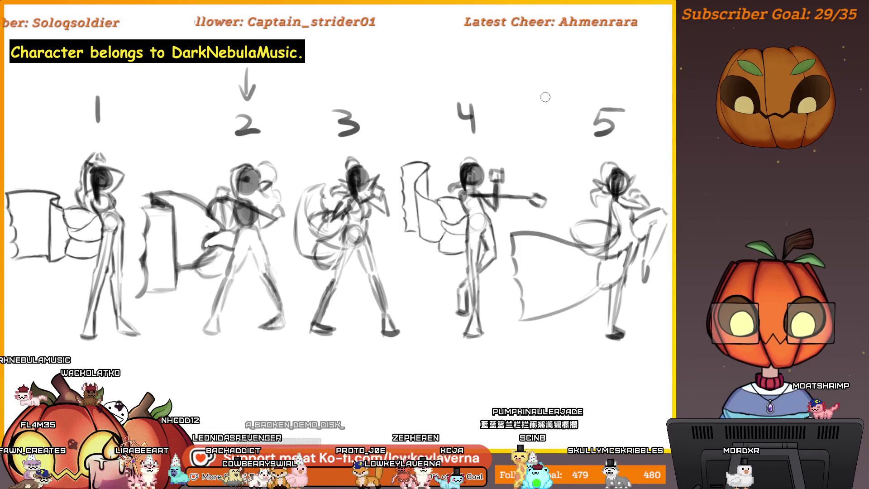
drag(515, 63, 512, 121)
drag(515, 68, 559, 111)
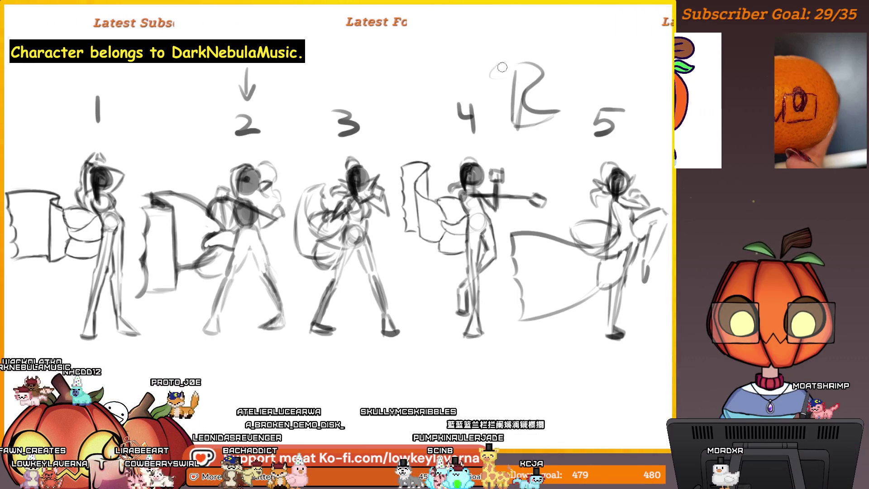
Step: Add a stroke beside the R and an arrow at pose 2, undoing a test zigzag and circle
drag(500, 96, 497, 120)
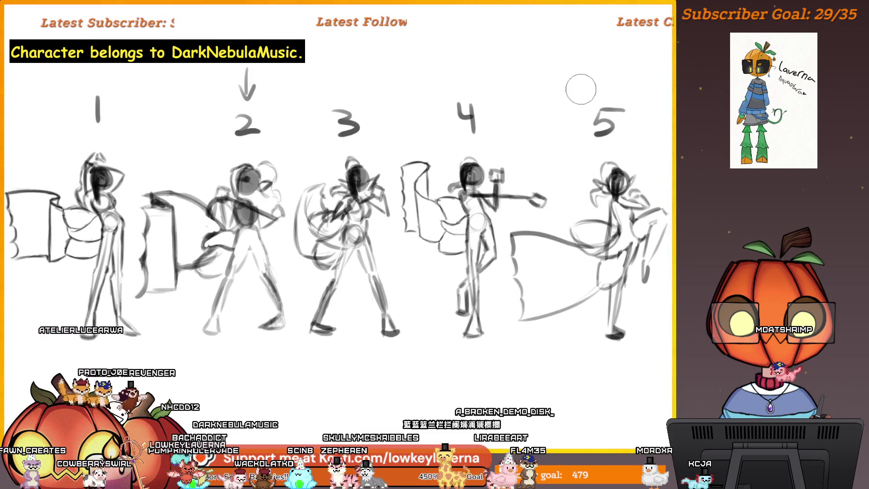
drag(457, 40, 540, 46)
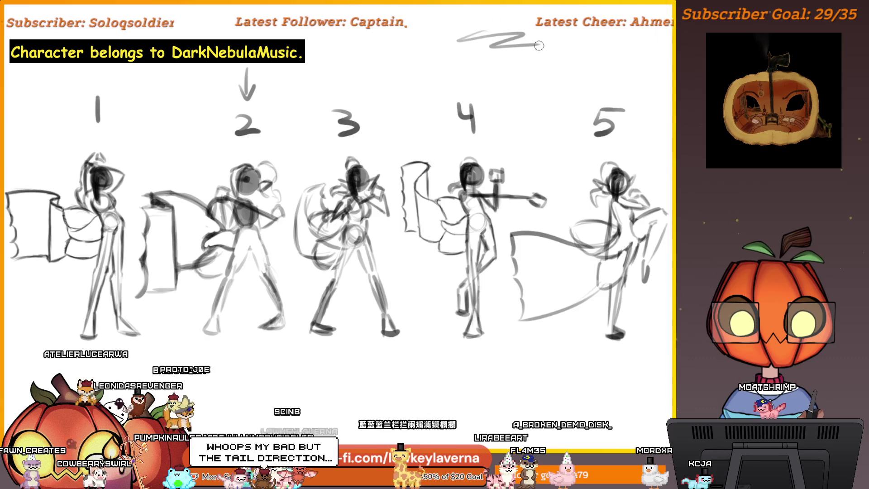
key(ctrl+z)
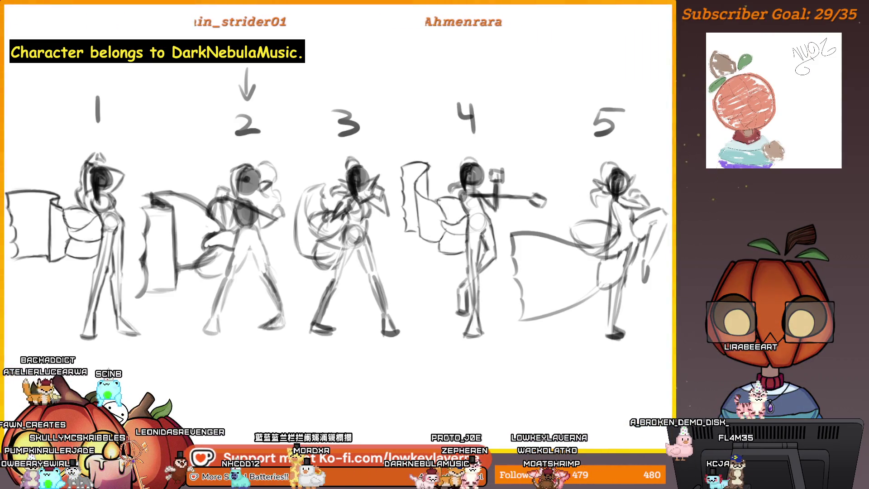
mouse_move(179, 119)
mouse_down()
mouse_move(202, 156)
mouse_move(195, 133)
mouse_up()
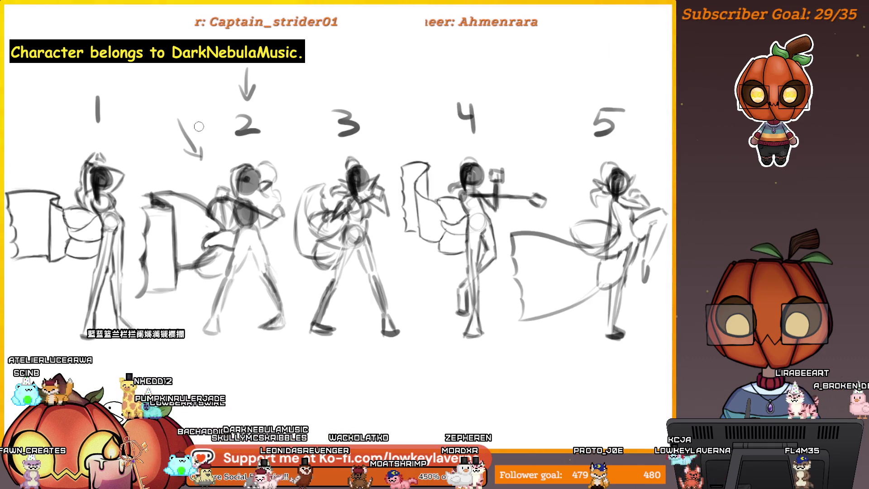
drag(285, 136, 222, 147)
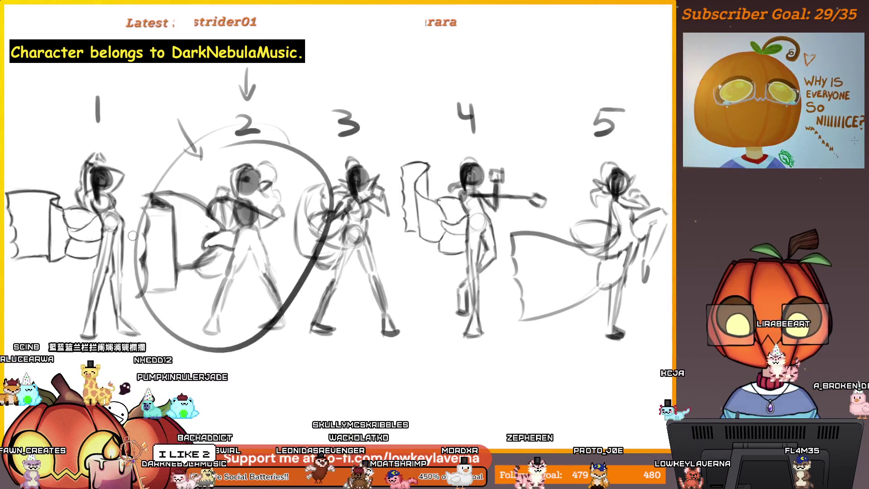
key(ctrl+z)
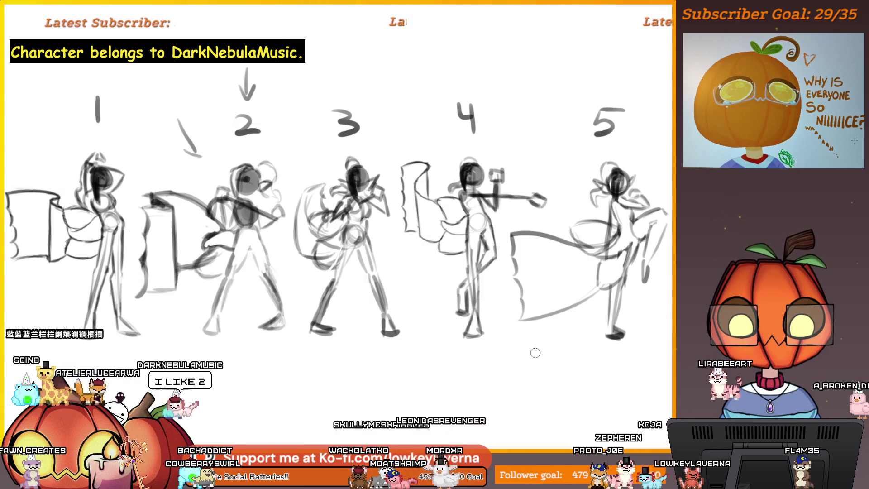
Step: Redraw the R beside pose 4, then undo the R and arrow strokes and switch layers
drag(513, 73, 516, 129)
drag(516, 68, 559, 111)
drag(543, 63, 494, 77)
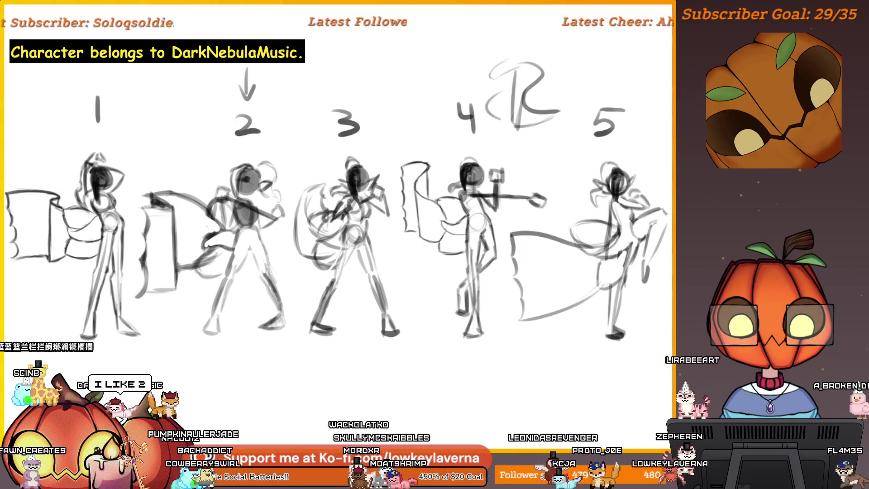
key(ctrl+z)
key(ctrl+z)
key(ctrl+z)
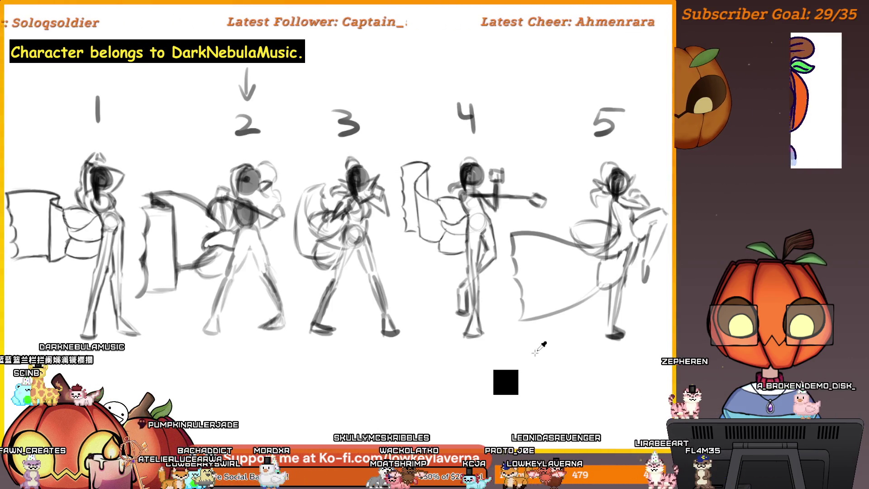
key(ctrl+z)
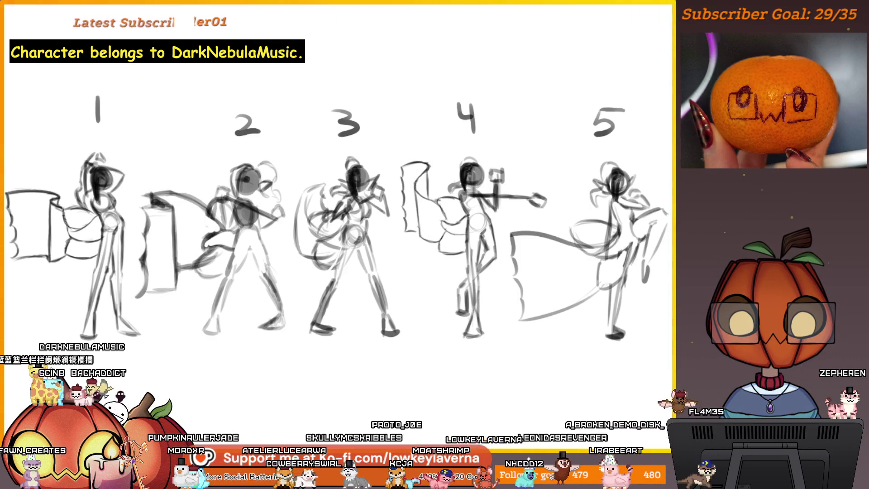
key(Page_Down)
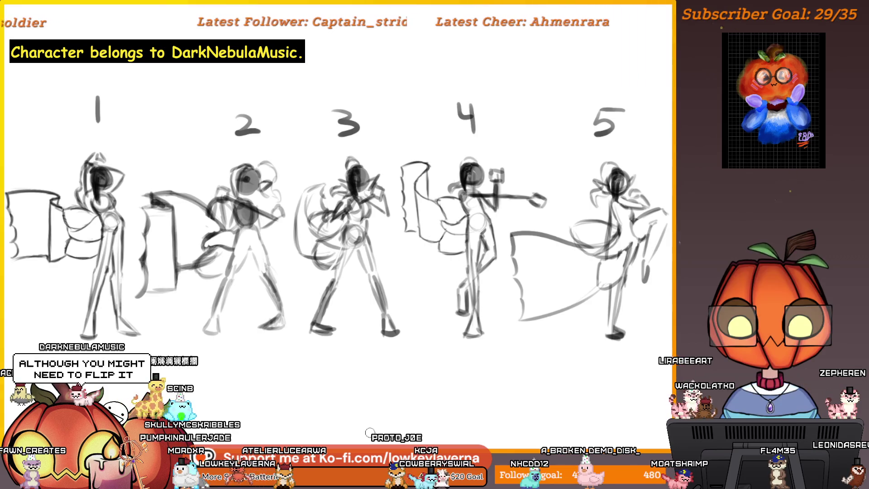
Step: Mirror the pose sheet so the figures read 5 to 1, frame it with pans and zooms, then undo once
key(m)
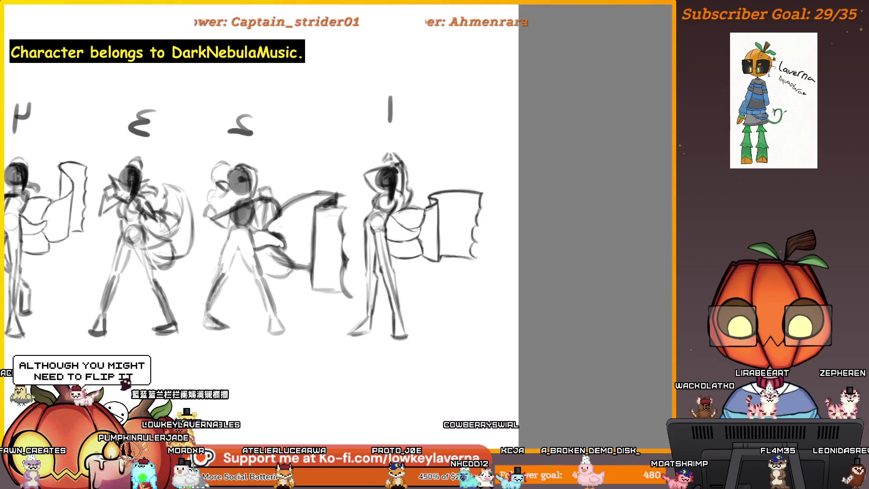
mouse_move(304, 376)
mouse_down()
mouse_move(464, 376)
mouse_move(444, 384)
mouse_move(458, 384)
mouse_move(451, 381)
mouse_up()
mouse_move(438, 376)
mouse_down()
mouse_move(442, 368)
mouse_move(454, 385)
mouse_up()
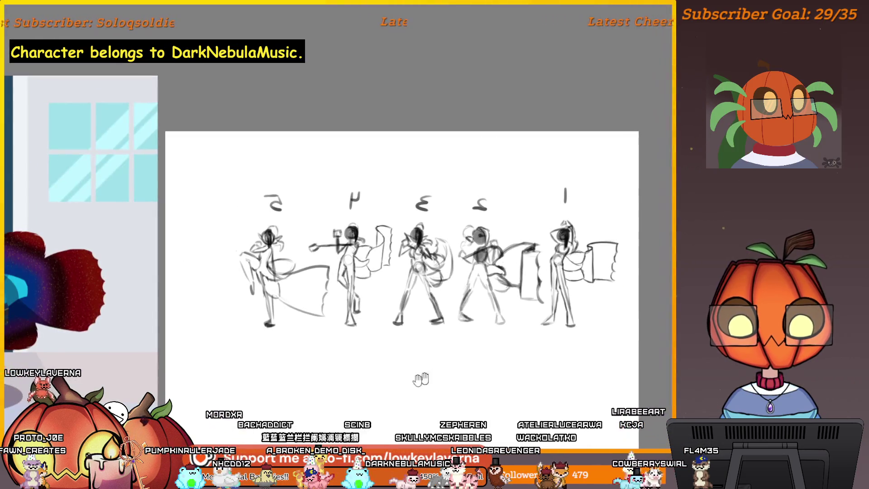
scroll(527, 329, up, 3)
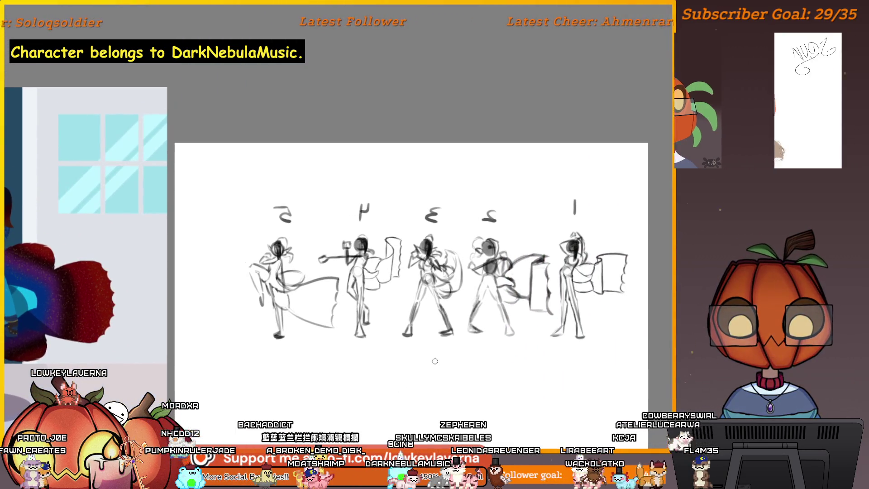
scroll(460, 353, up, 2)
scroll(460, 354, down, 3)
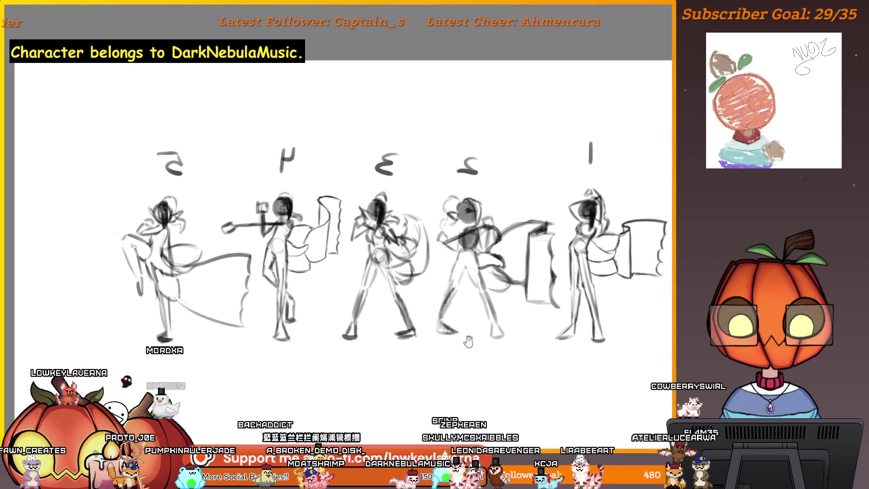
scroll(461, 397, up, 2)
drag(461, 397, 453, 392)
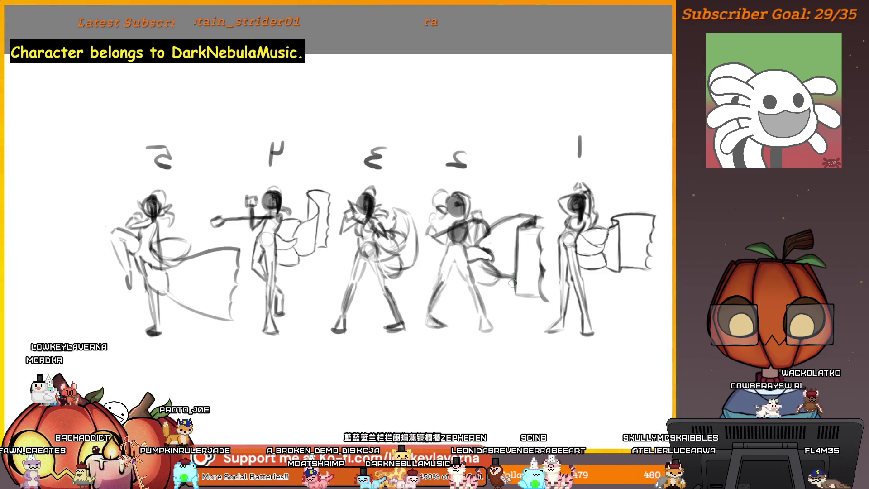
scroll(513, 284, down, 2)
scroll(503, 276, up, 3)
scroll(494, 290, down, 3)
scroll(489, 299, up, 3)
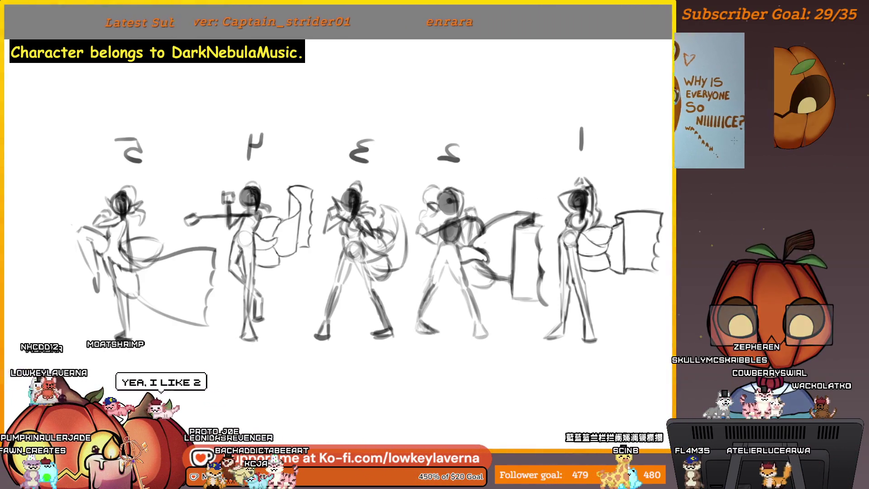
key(ctrl+z)
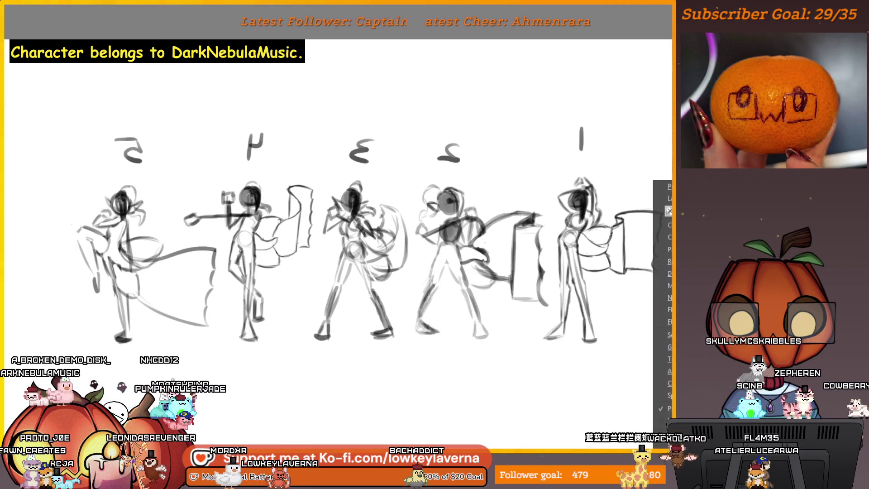
Step: Hide the numbers layer and zoom out slightly on the five rough figures
click(668, 410)
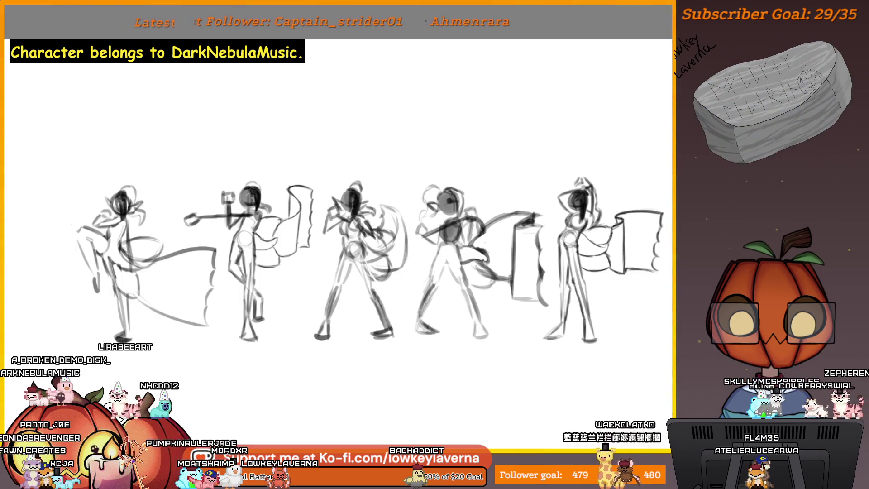
drag(572, 256, 556, 305)
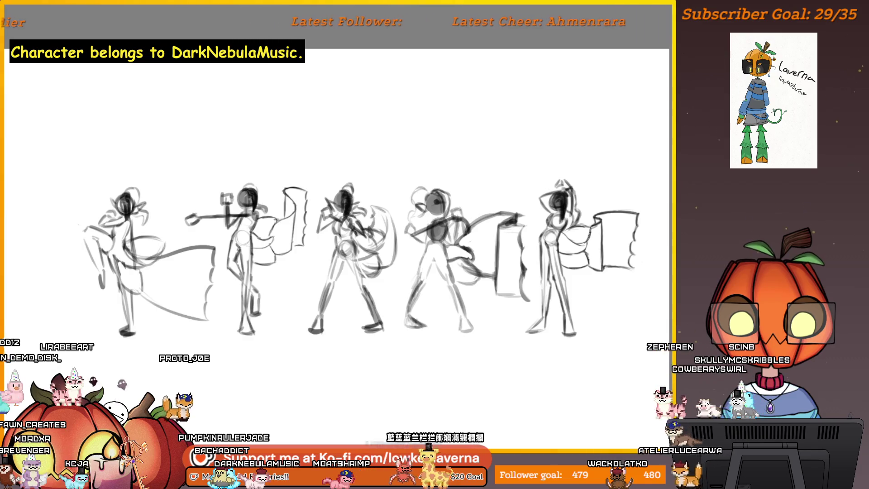
Step: Undo and redo through the history, cancelling a stray transform, until only pose 2 remains
key(ctrl+z)
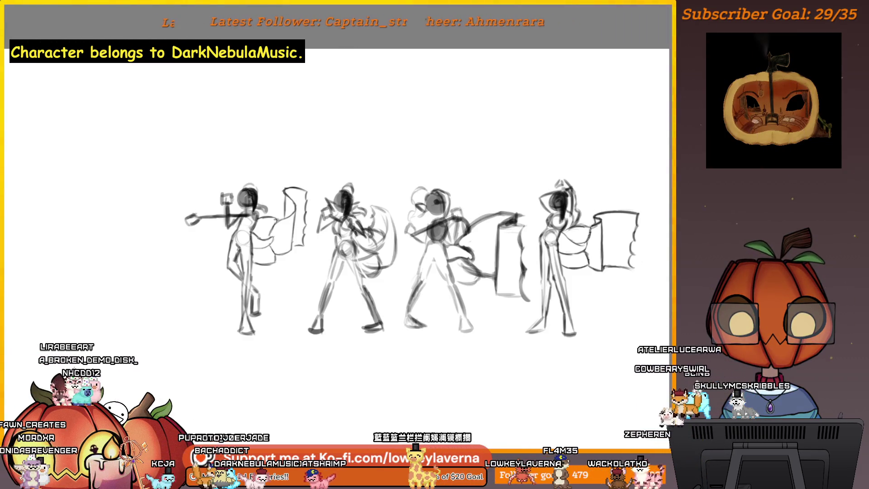
key(ctrl+z)
key(ctrl+z)
key(ctrl+z)
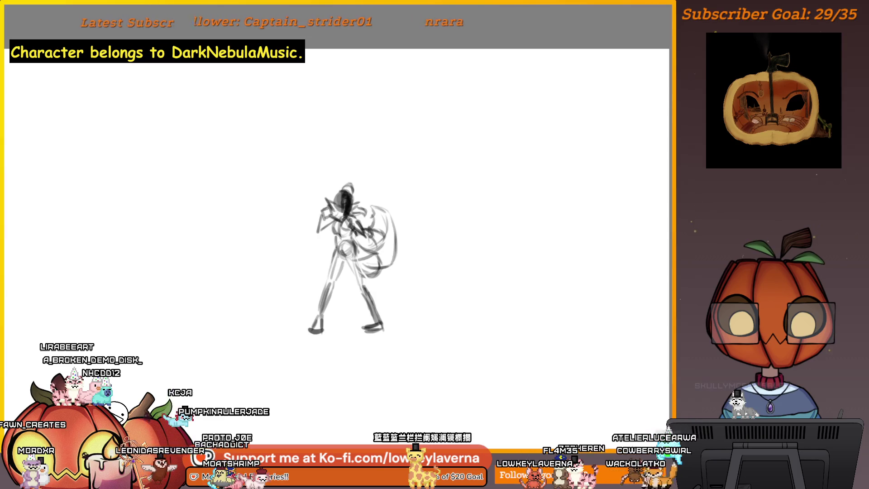
key(ctrl+y)
key(ctrl+y)
key(ctrl+y)
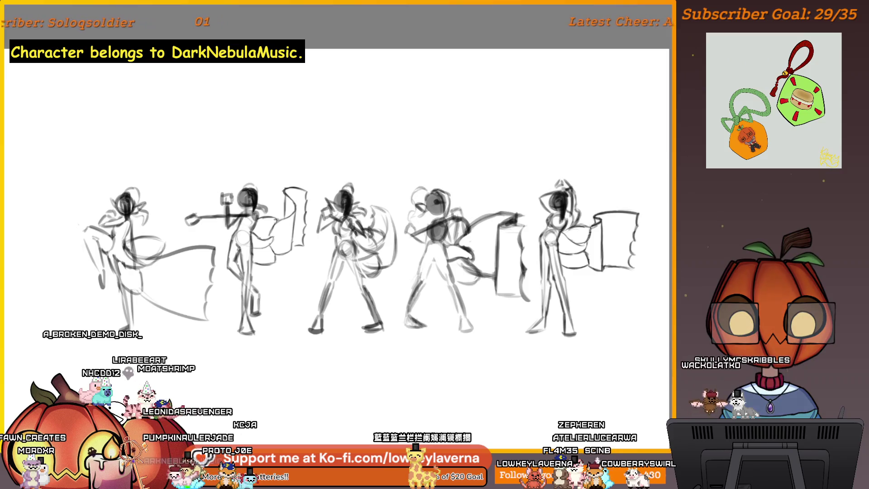
key(ctrl+z)
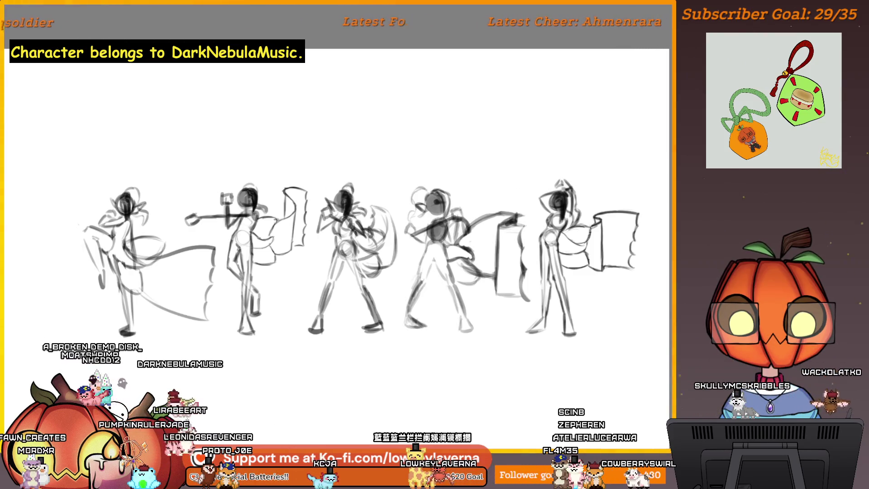
key(ctrl+y)
key(ctrl+z)
key(ctrl+z)
key(ctrl+z)
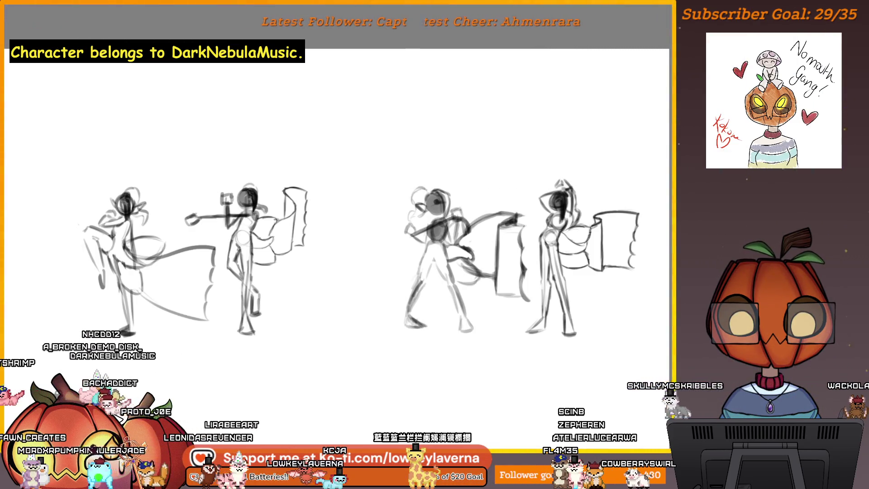
key(ctrl+t)
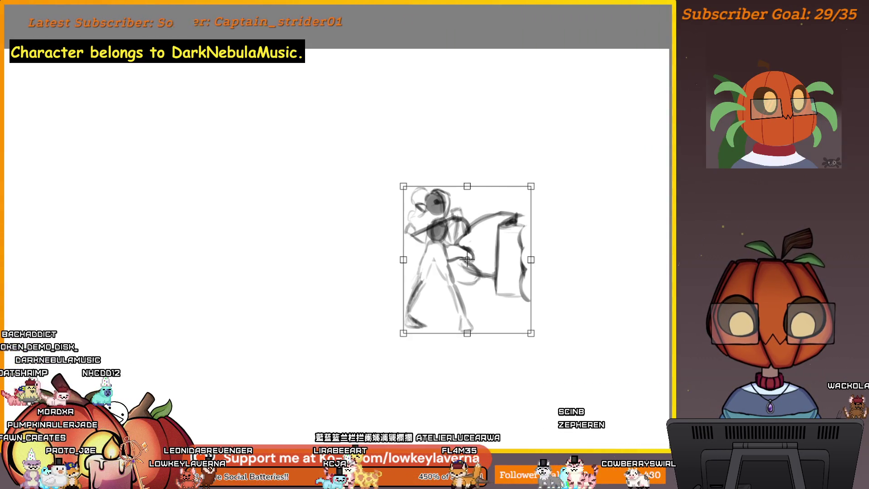
key(ctrl+y)
key(ctrl+z)
key(ctrl+y)
key(ctrl+z)
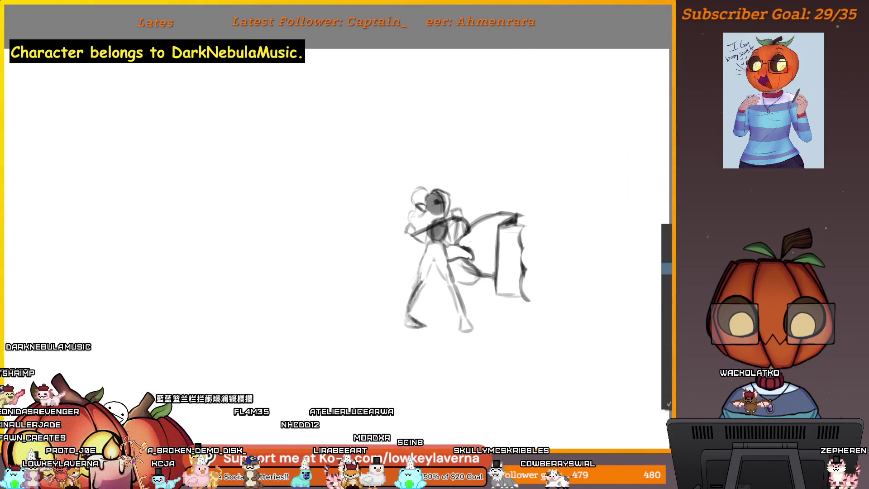
right_click(662, 360)
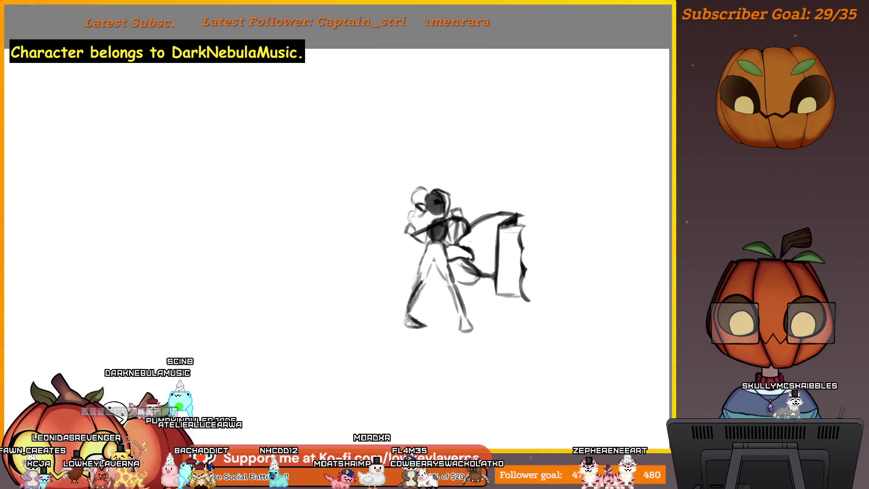
Step: Undo back to the lighter grey sketch, removing the dark head and torso fill
key(ctrl+z)
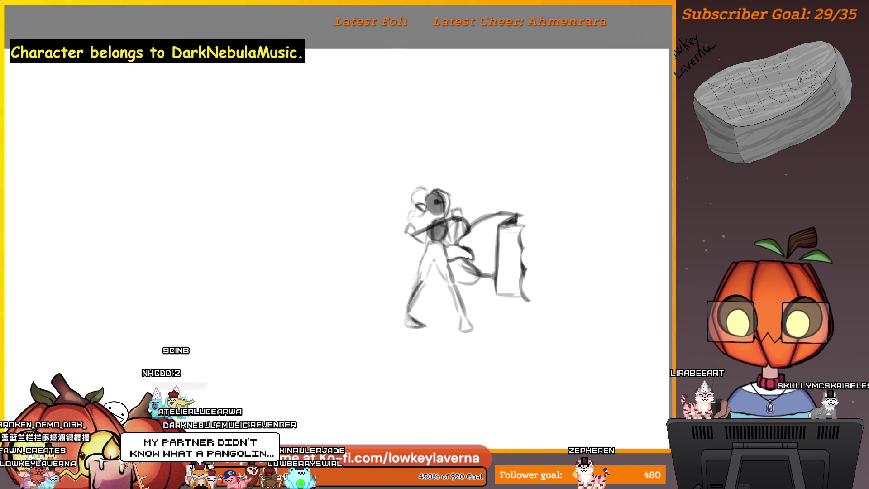
Step: Turn off the mirrored view and scale up pose 2 with the Transform tool
key(m)
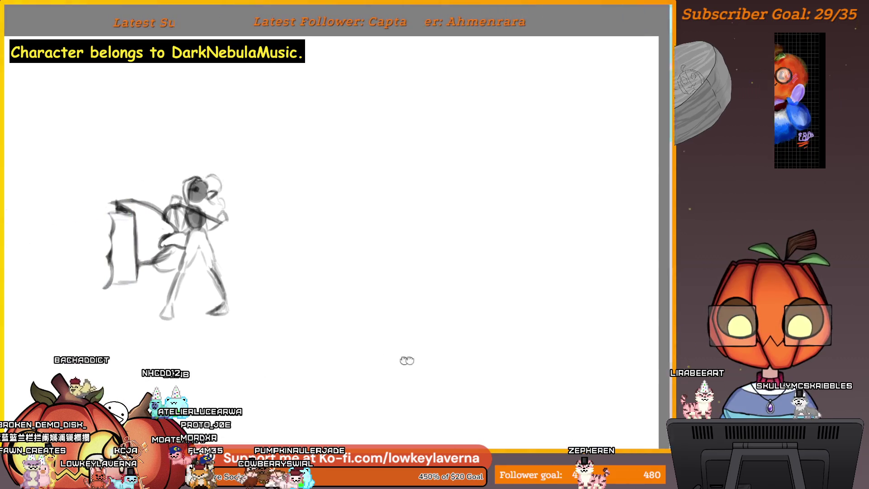
mouse_move(418, 386)
mouse_down()
mouse_move(423, 398)
mouse_move(462, 365)
mouse_up()
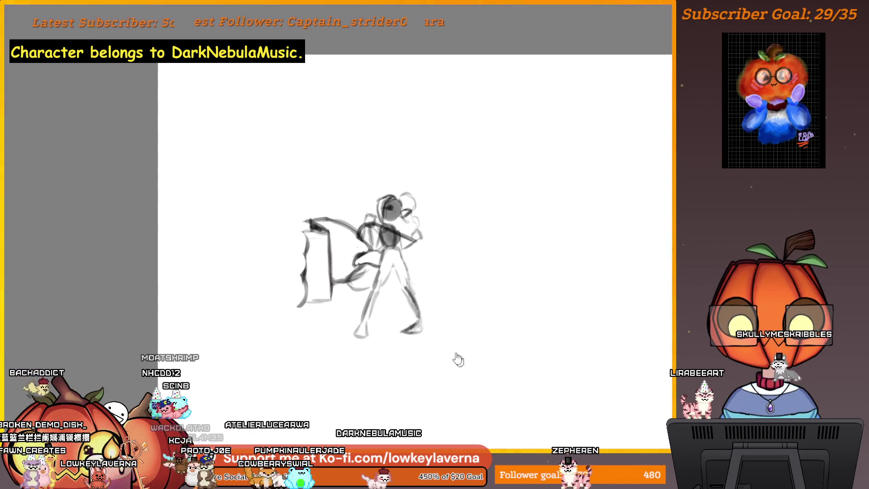
key(ctrl+t)
mouse_move(424, 338)
mouse_down()
mouse_move(475, 401)
mouse_move(488, 391)
mouse_up()
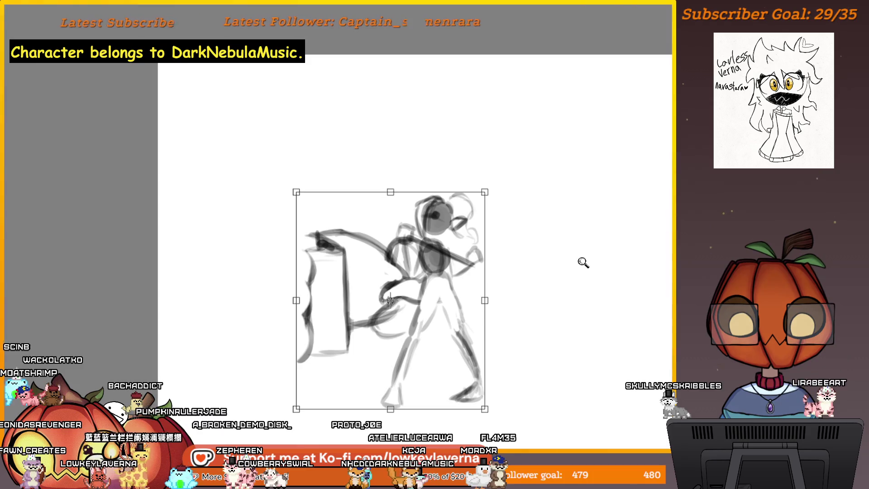
Step: Enlarge the pose further and shift it toward the upper left of the canvas
scroll(584, 261, down, 2)
scroll(550, 294, up, 1)
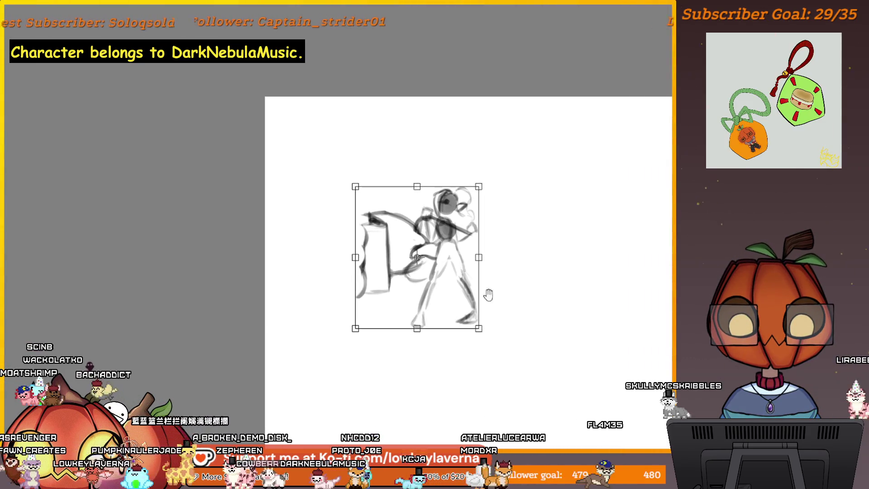
scroll(490, 292, up, 1)
mouse_move(473, 357)
mouse_down()
mouse_move(510, 424)
mouse_move(534, 407)
mouse_up()
scroll(557, 291, down, 2)
drag(463, 284, 423, 246)
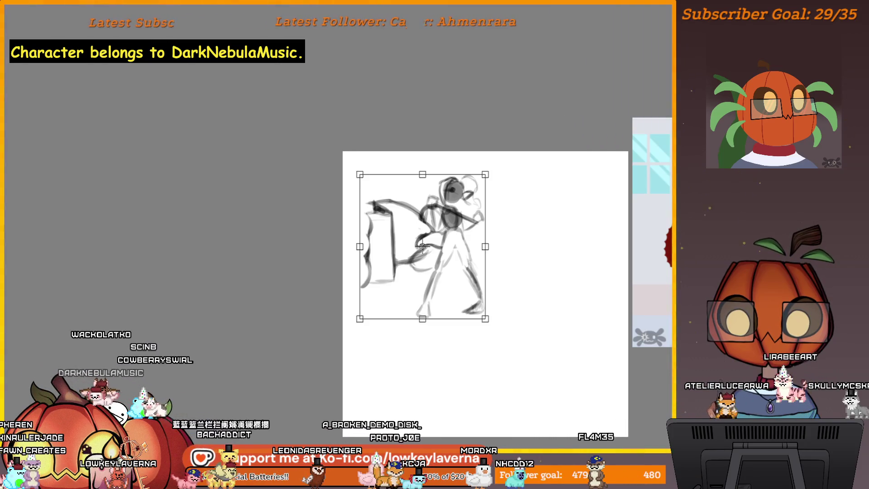
Step: Apply the transform, then crop the canvas to a square box framing the pose
key(Return)
key(c)
mouse_move(343, 157)
mouse_down()
mouse_move(495, 349)
mouse_move(508, 339)
mouse_move(484, 310)
mouse_move(490, 319)
mouse_up()
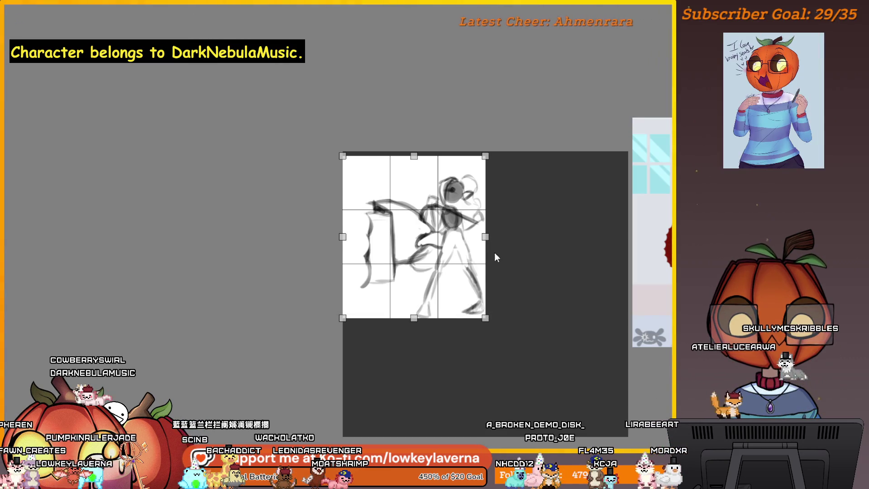
scroll(495, 255, up, 2)
drag(491, 272, 498, 283)
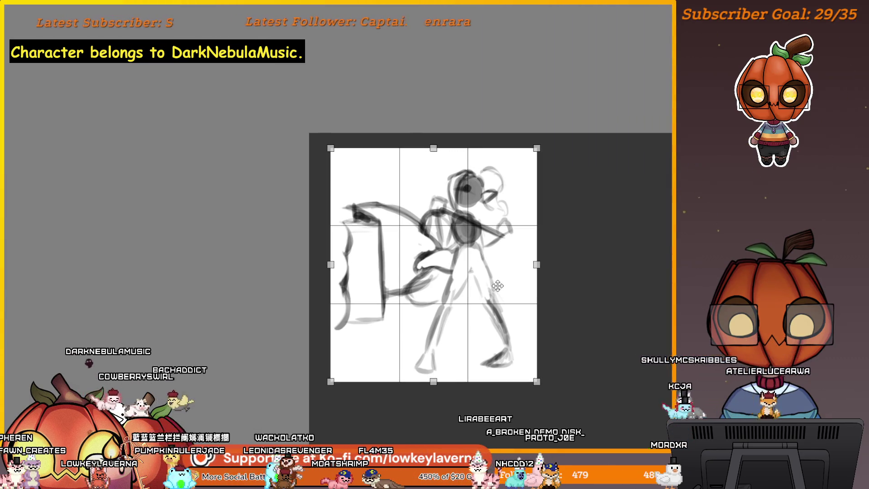
right_click(473, 258)
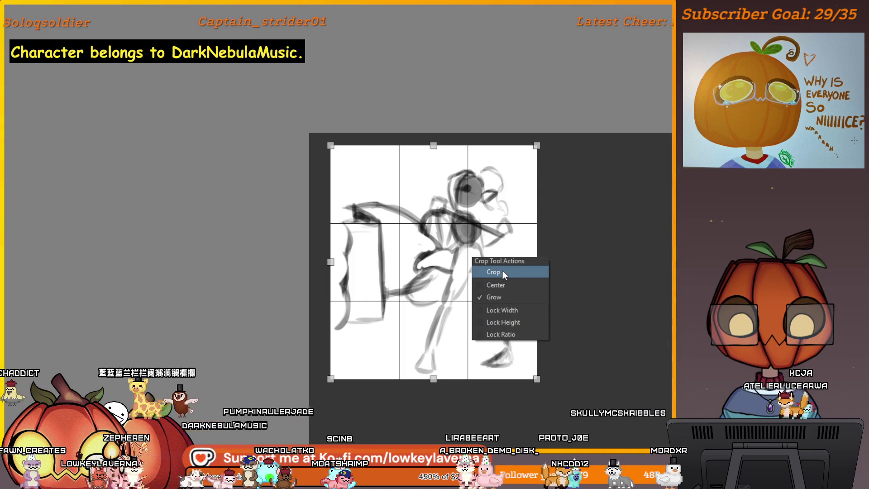
click(503, 272)
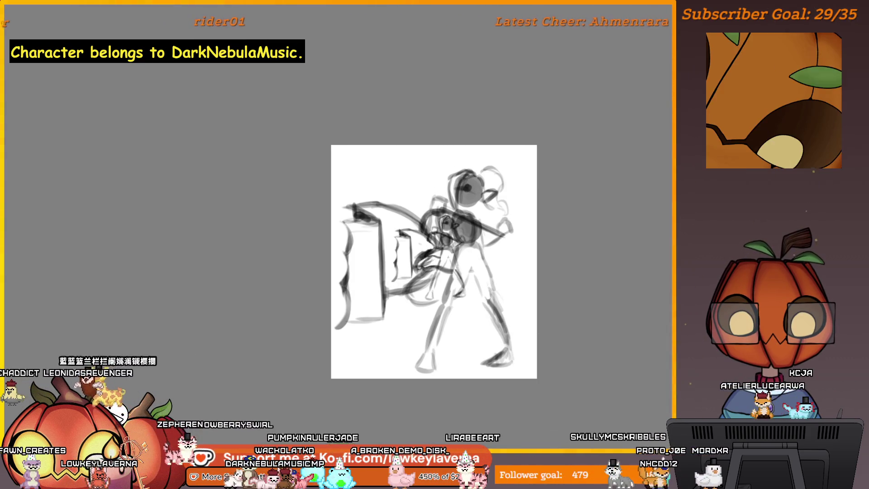
Step: Remove the stray dark strokes, shrink the sketch to about 82% and re-centre it
key(ctrl+z)
key(ctrl+t)
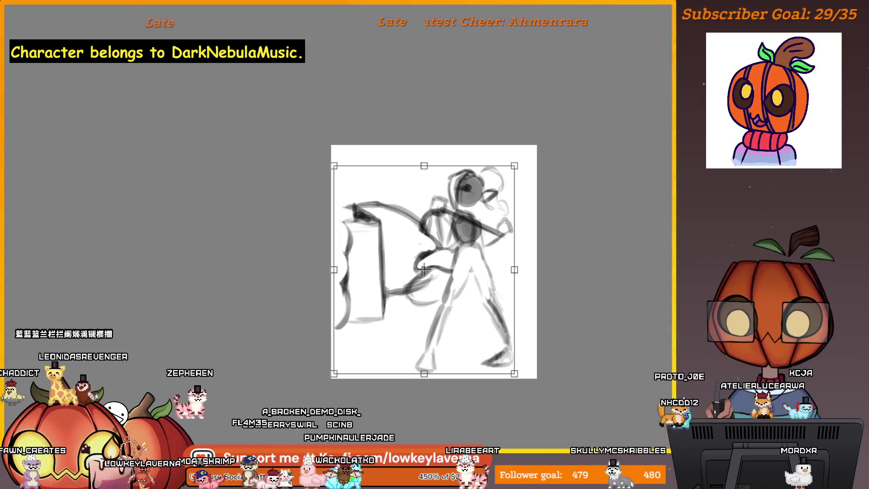
drag(421, 171, 374, 208)
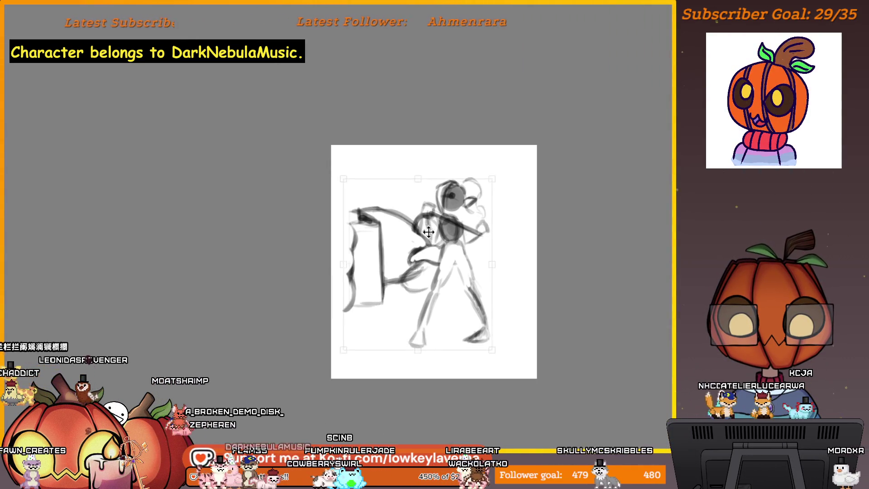
drag(427, 230, 434, 236)
mouse_move(498, 355)
mouse_down()
mouse_move(507, 363)
mouse_move(492, 344)
mouse_up()
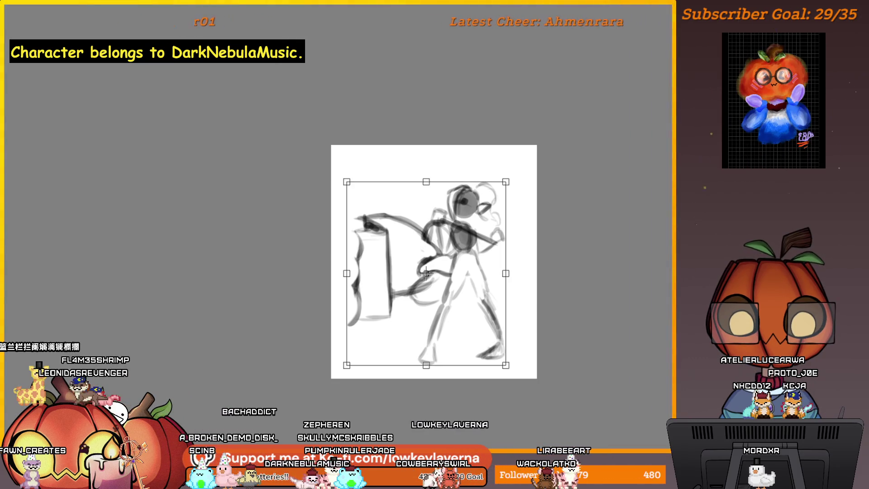
key(Return)
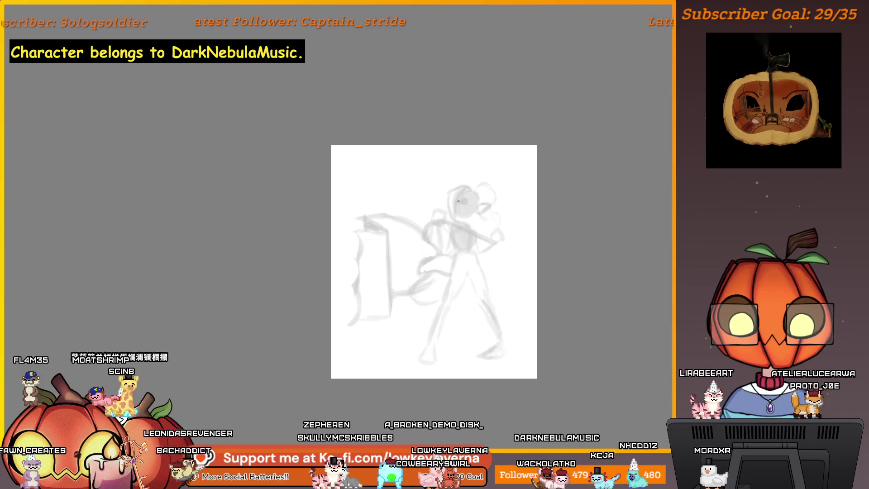
Step: Inspect the sketch up close, then shrink it to a smaller figure near the canvas middle
scroll(477, 137, up, 5)
drag(608, 201, 612, 314)
drag(454, 222, 425, 273)
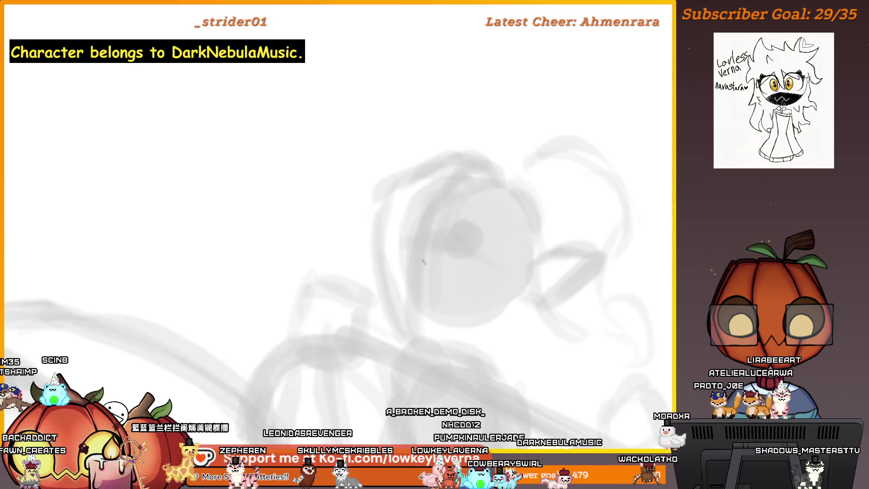
scroll(438, 269, down, 3)
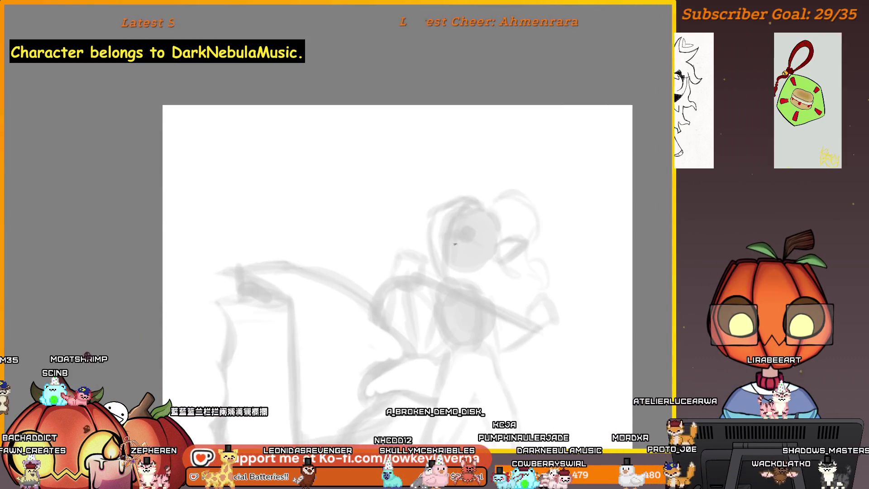
scroll(506, 286, down, 2)
drag(528, 322, 555, 266)
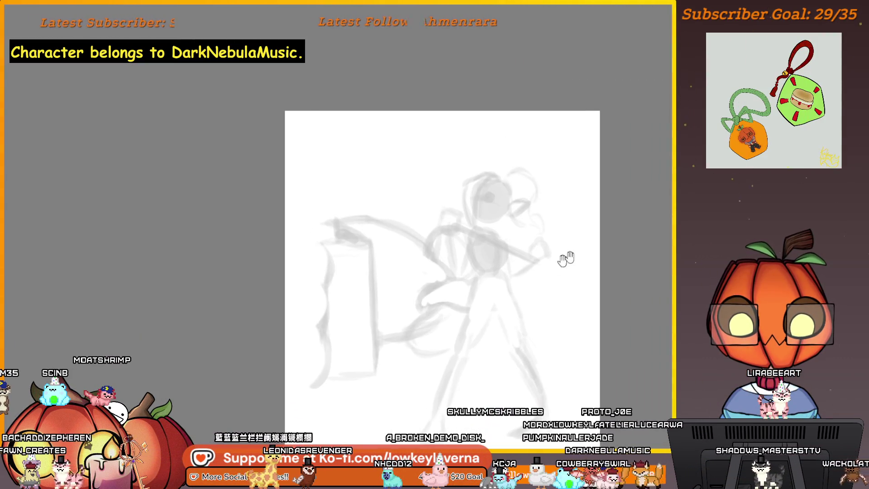
drag(531, 306, 518, 287)
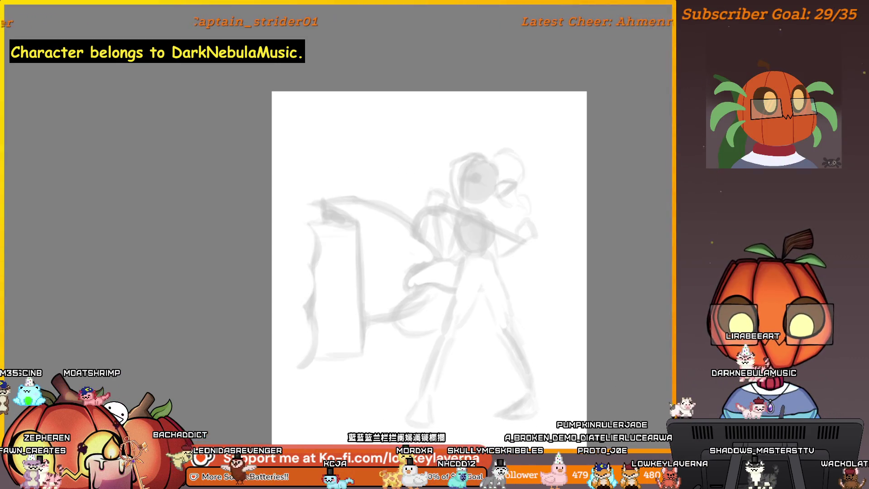
mouse_move(307, 124)
mouse_down()
mouse_move(427, 287)
mouse_move(463, 246)
mouse_move(425, 249)
mouse_up()
key(Return)
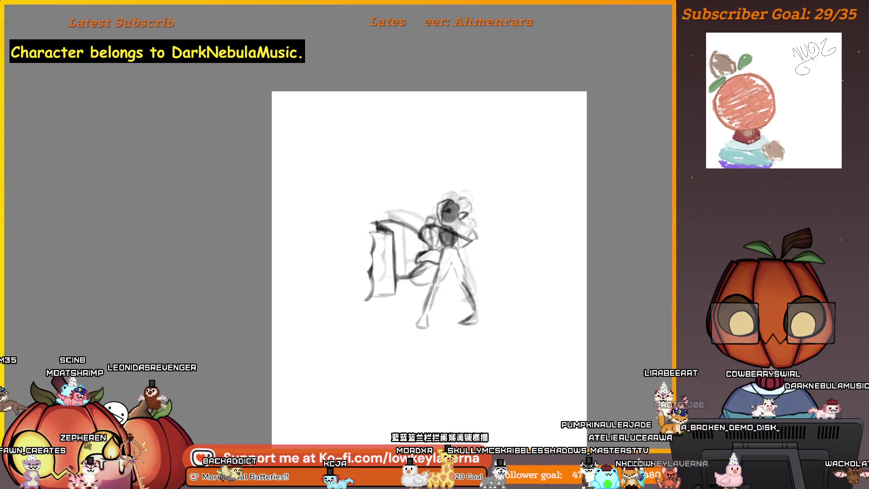
Step: Rescale the faint sketch moderately smaller and nudge it to the centre of the square canvas
key(ctrl+z)
key(ctrl+z)
key(ctrl+z)
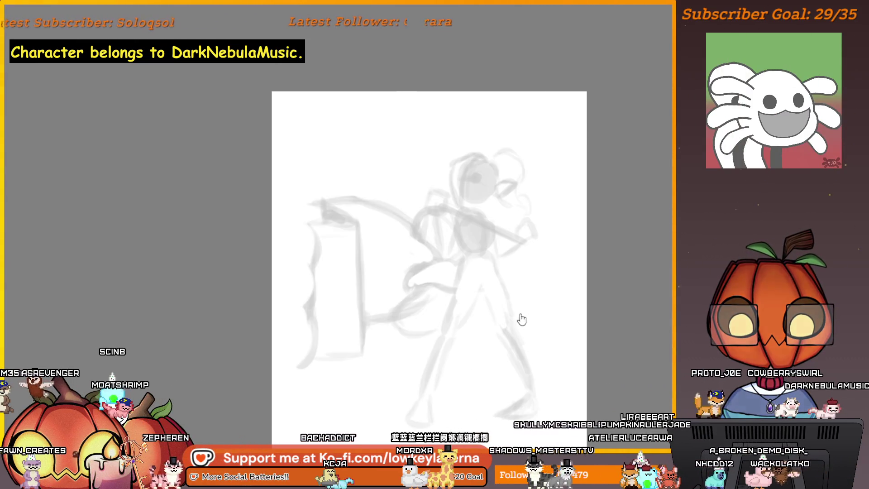
key(ctrl+y)
key(ctrl+y)
key(ctrl+y)
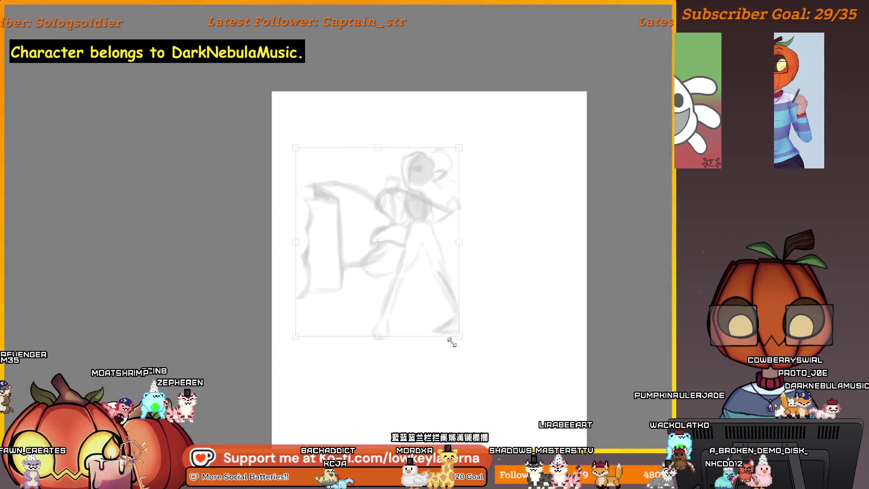
key(ctrl+t)
mouse_move(423, 203)
mouse_down()
mouse_move(407, 235)
mouse_move(485, 204)
mouse_up()
drag(461, 276, 475, 272)
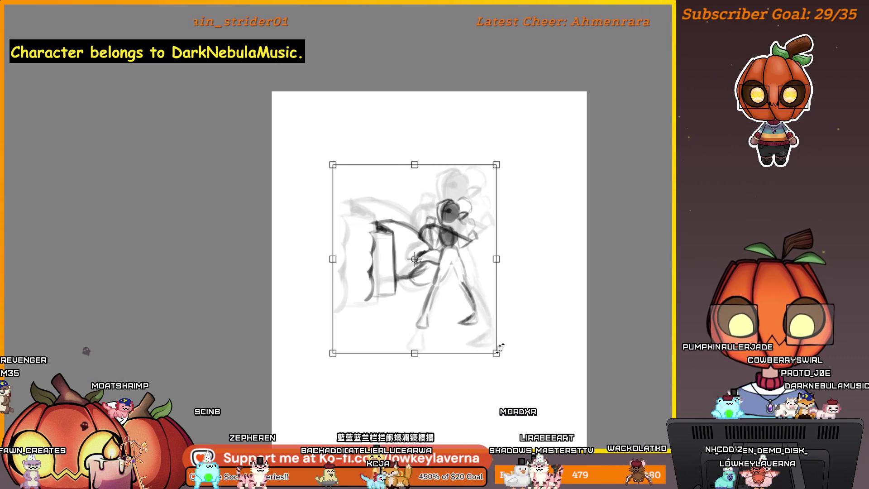
drag(473, 322, 481, 323)
key(Return)
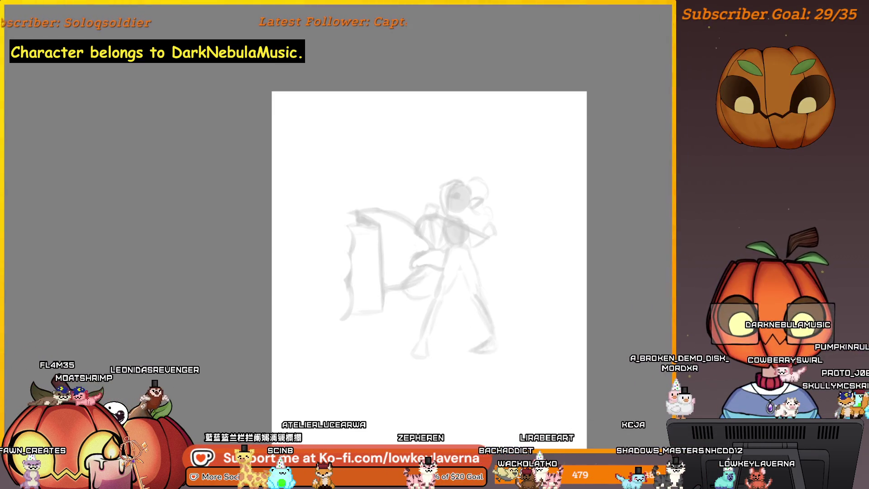
scroll(458, 234, up, 5)
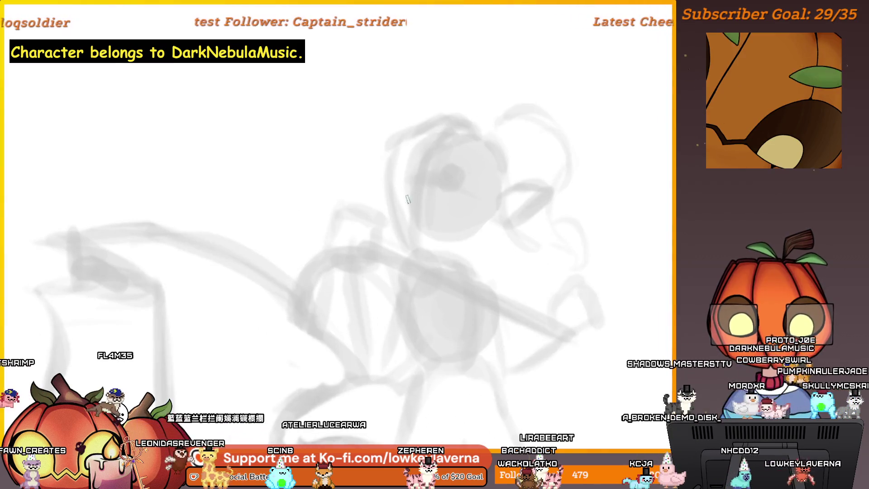
Step: Rotate the zoomed view, reset it with Ctrl+0, then pan and zoom out over the sketch
mouse_move(458, 234)
mouse_down()
mouse_move(444, 246)
mouse_move(519, 285)
mouse_move(489, 259)
mouse_up()
key(ctrl+0)
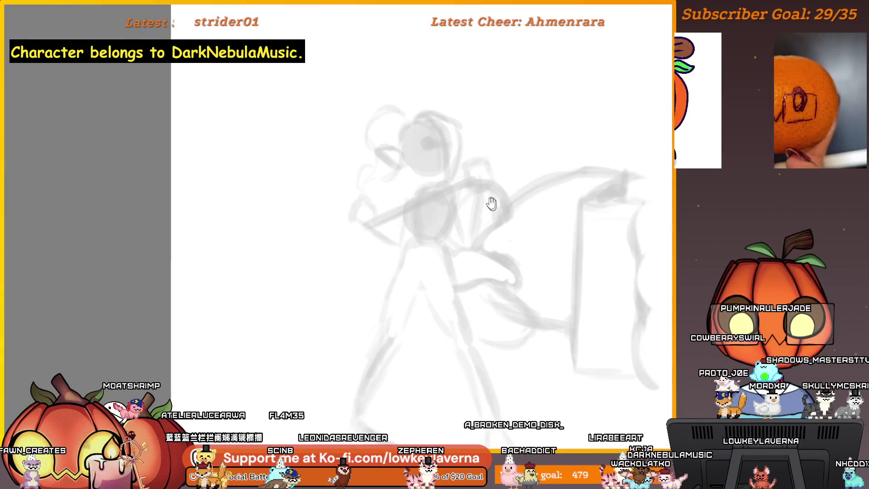
mouse_move(447, 213)
mouse_down()
mouse_move(460, 193)
mouse_move(411, 202)
mouse_move(448, 265)
mouse_move(437, 286)
mouse_move(412, 267)
mouse_up()
scroll(494, 319, down, 2)
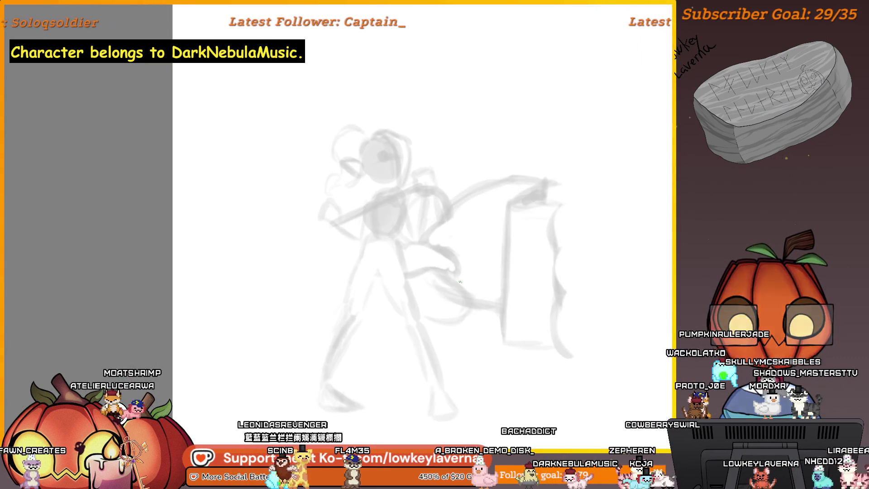
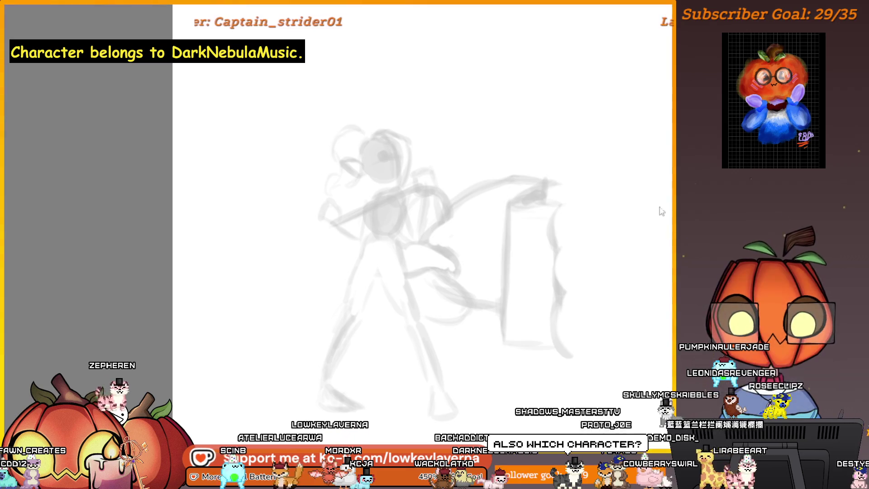
Step: Zoom out and bring the character reference image to the centre of the workspace
scroll(603, 210, down, 5)
mouse_move(310, 253)
mouse_down()
mouse_move(343, 224)
mouse_move(607, 233)
mouse_move(501, 233)
mouse_up()
scroll(501, 233, up, 3)
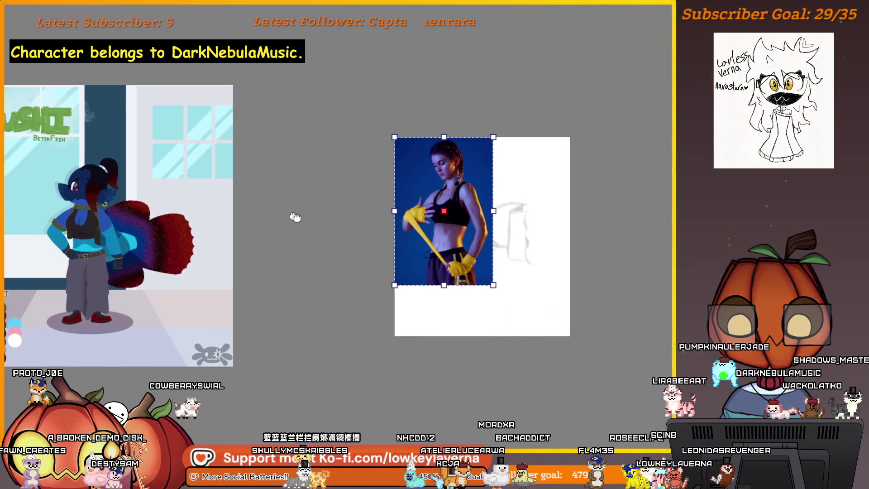
Step: Shrink the boxing pose photo and move it up and left, out of the way
drag(404, 148, 397, 132)
mouse_move(435, 260)
mouse_down()
mouse_move(388, 229)
mouse_move(397, 229)
mouse_up()
mouse_move(384, 168)
mouse_down()
mouse_move(406, 148)
mouse_move(395, 145)
mouse_up()
Step: Shrink the character reference, place it right of the sketch, and settle the pose photo above-left
click(253, 104)
drag(256, 99, 204, 151)
mouse_move(150, 204)
mouse_down()
mouse_move(303, 193)
mouse_move(290, 192)
mouse_up()
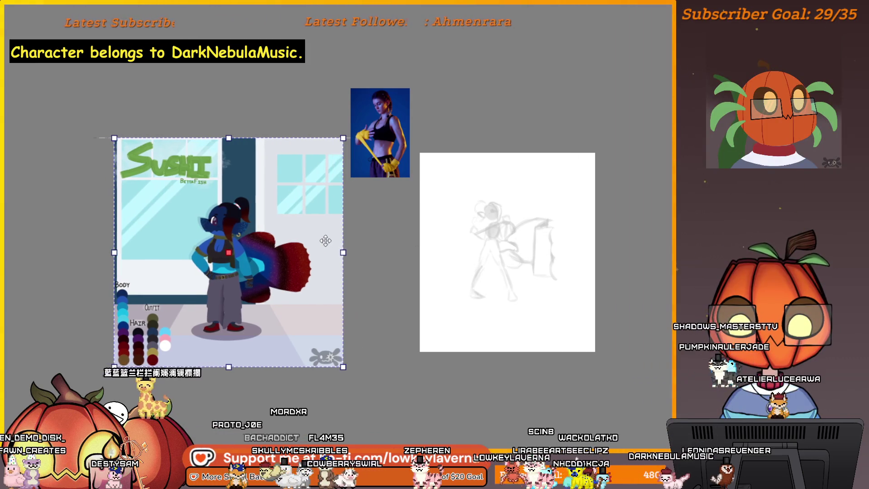
drag(403, 263, 354, 273)
mouse_move(134, 243)
mouse_down()
mouse_move(291, 244)
mouse_move(629, 193)
mouse_move(620, 194)
mouse_up()
drag(447, 248, 404, 248)
drag(306, 151, 301, 163)
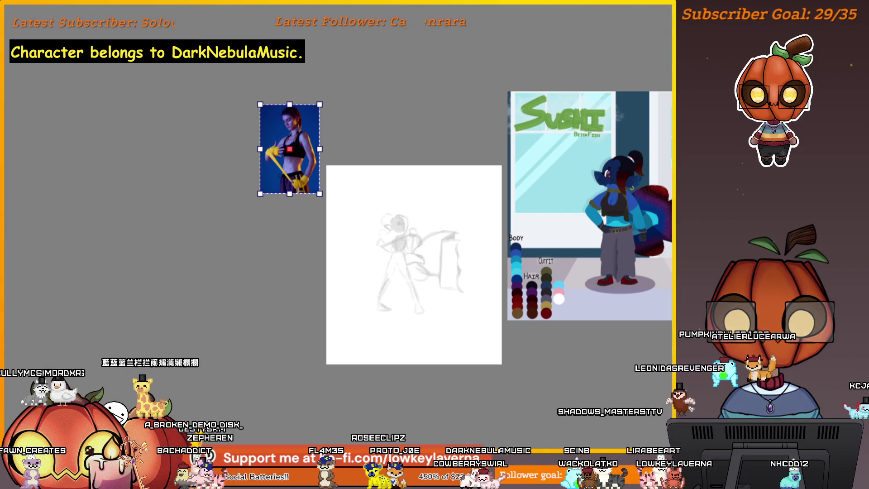
scroll(421, 240, up, 3)
scroll(393, 270, up, 2)
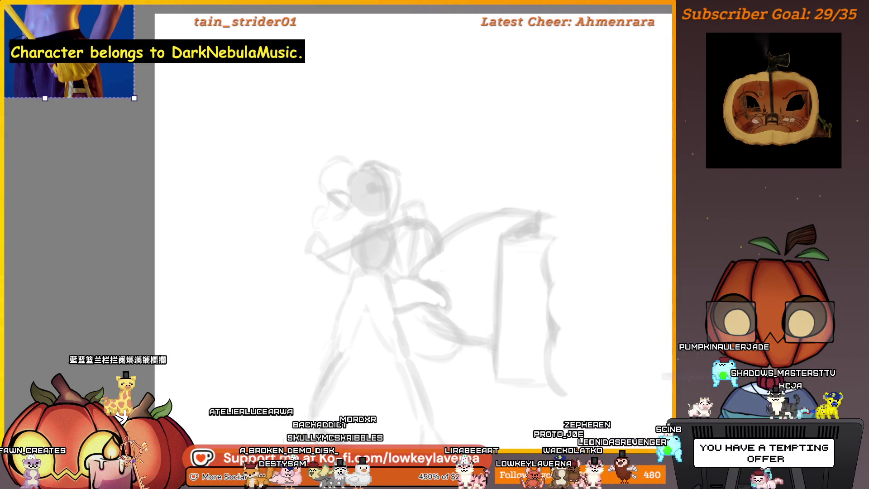
Step: Zoom out to show the whole canvas, the pose sketch and the side references
scroll(466, 286, down, 2)
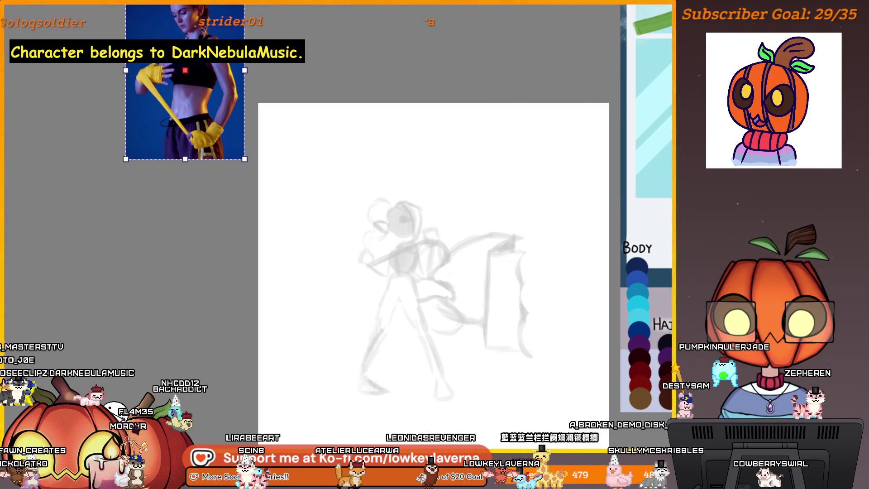
Step: Paste the fighting-stance photo, scale it down, and place it in the gray area left of the canvas
key(ctrl+v)
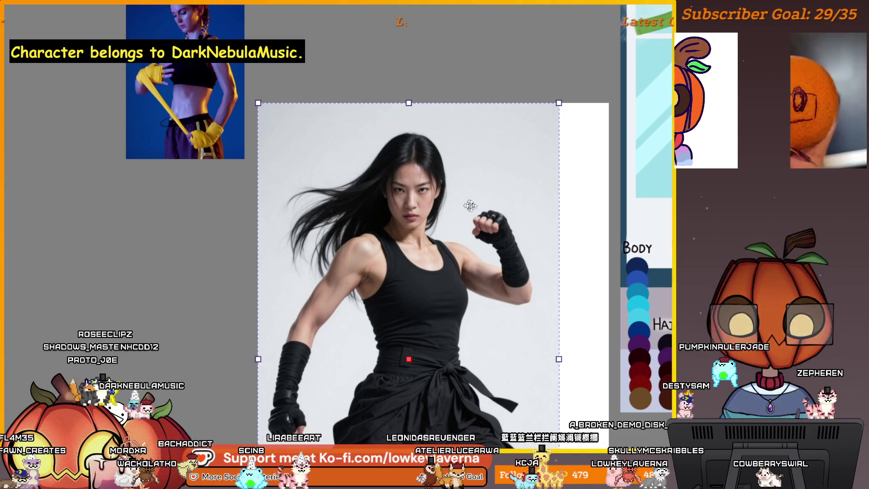
click(562, 102)
key(ctrl+t)
drag(557, 102, 460, 259)
mouse_move(417, 325)
mouse_down()
mouse_move(265, 301)
mouse_move(164, 243)
mouse_up()
drag(217, 181, 186, 222)
mouse_move(148, 245)
mouse_down()
mouse_move(201, 270)
mouse_move(201, 196)
mouse_move(220, 178)
mouse_up()
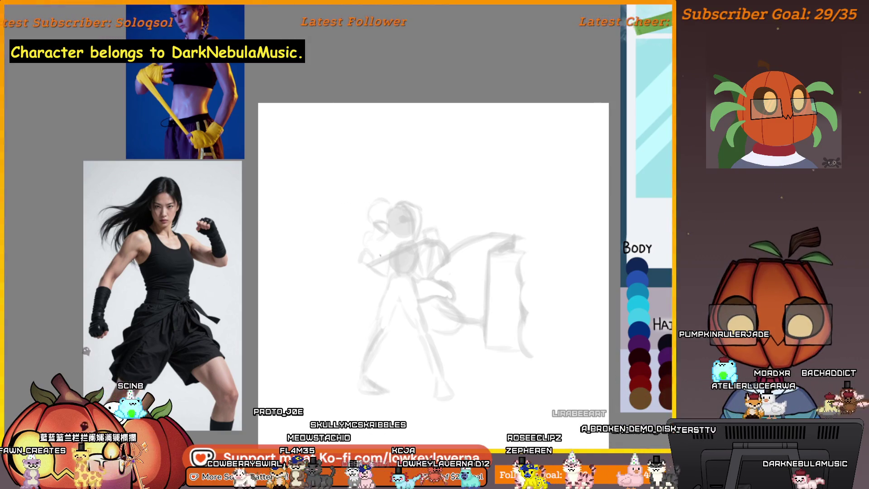
Step: Redraw the forward arm ending in a sketched fist, checking the pose with a canvas flip
drag(365, 270, 358, 275)
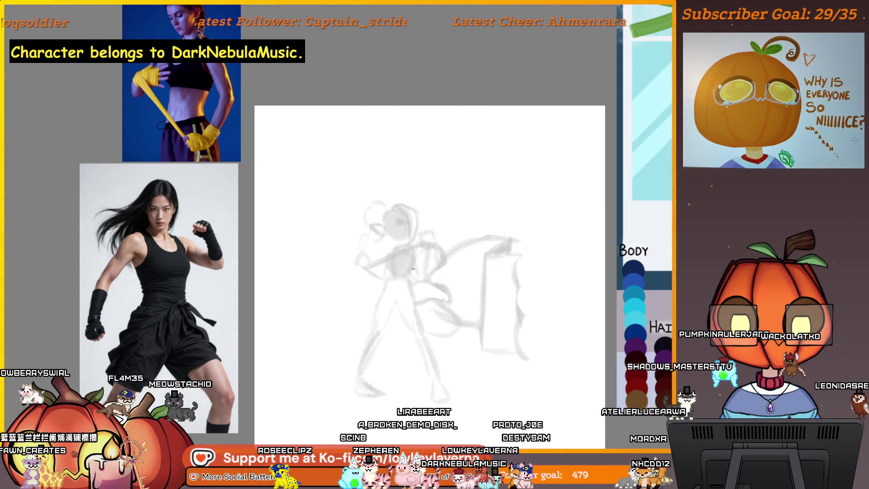
key(ctrl+z)
drag(404, 256, 389, 262)
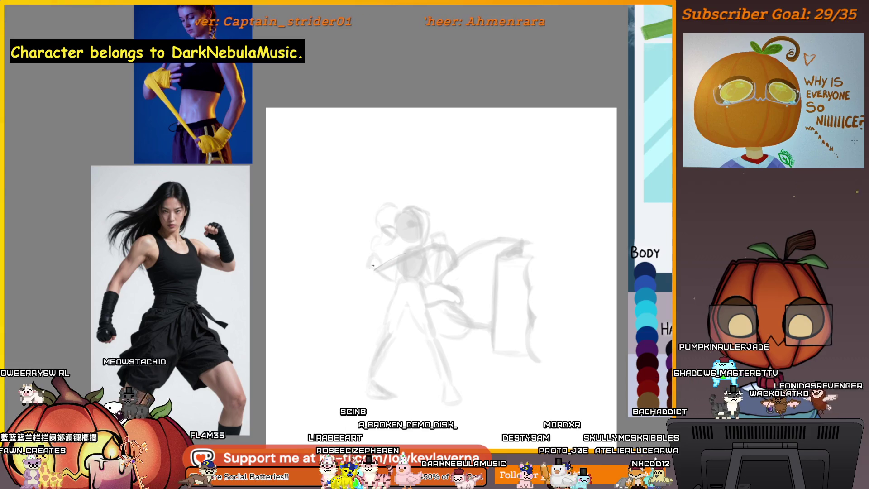
drag(380, 270, 393, 271)
key(m)
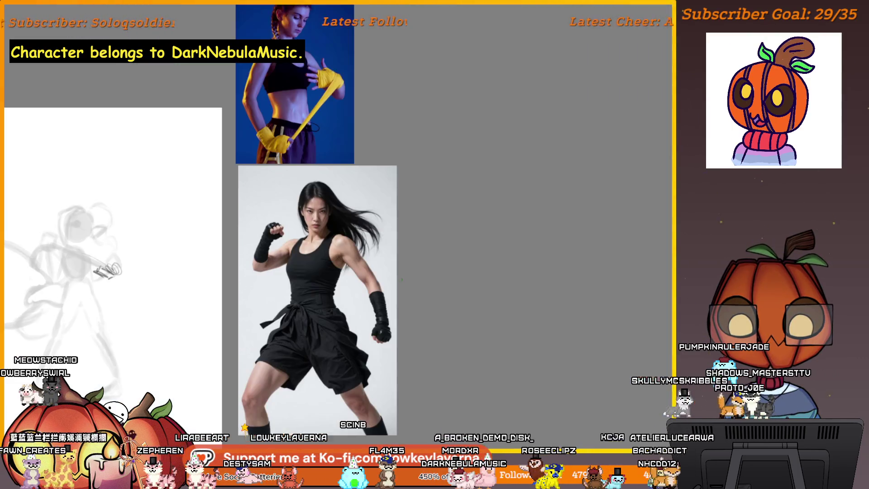
key(m)
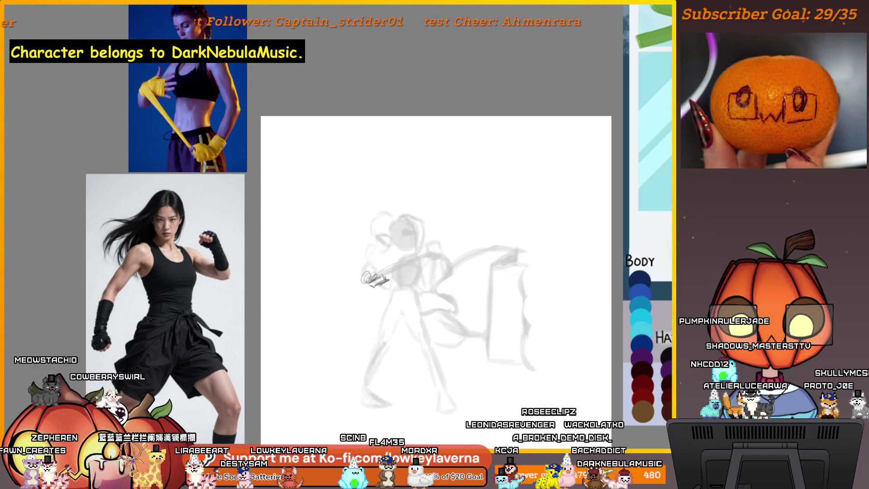
key(ctrl+z)
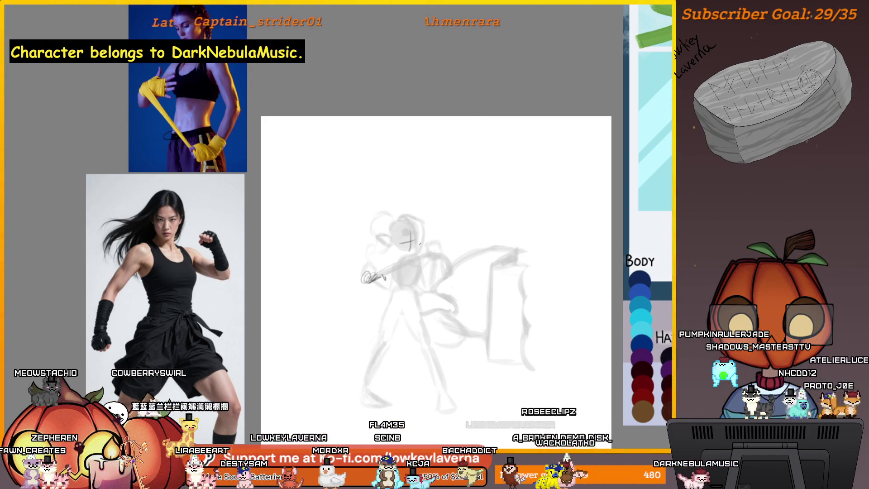
Step: Mark a cross guide on the head and zoom in on it
drag(411, 229, 410, 248)
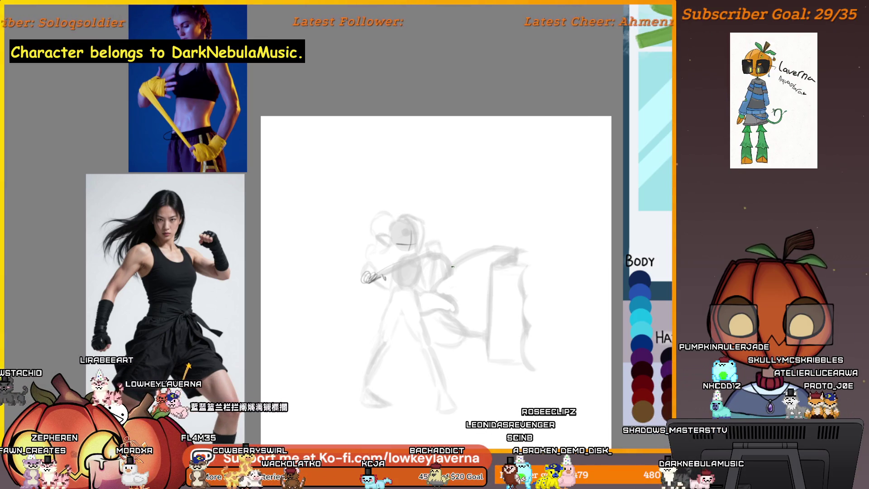
scroll(379, 280, up, 3)
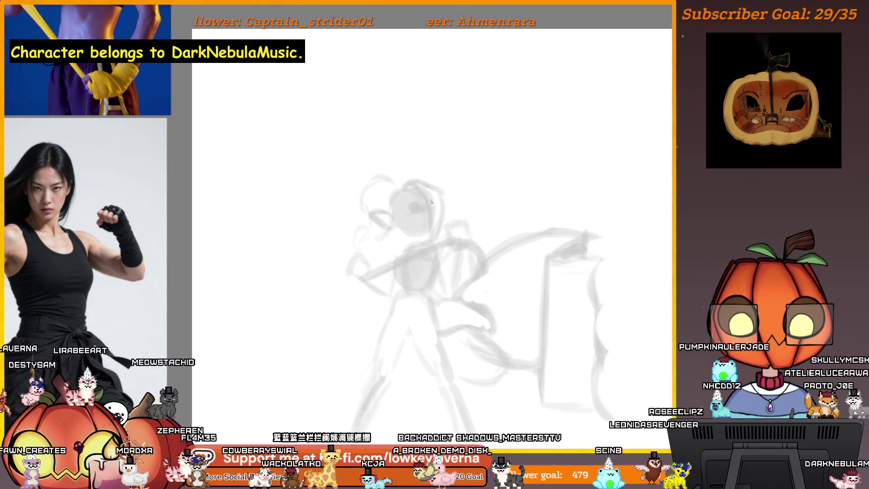
click(443, 228)
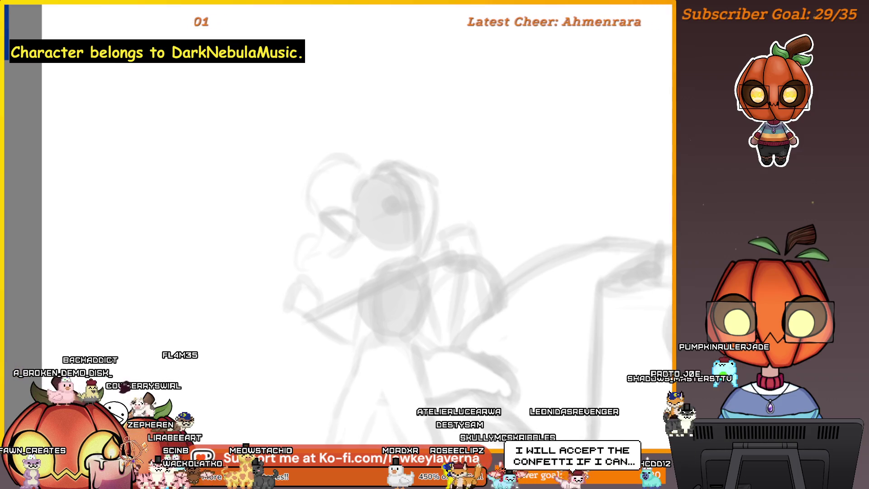
Step: Draw a dark vertical centre line down the character's face
drag(404, 184, 411, 241)
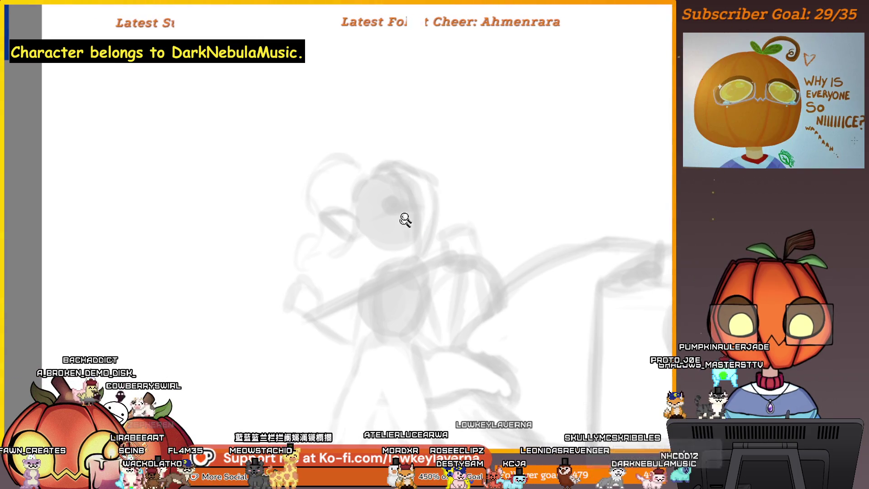
Step: Replace the crossed face guides with a dark arc drawn across the face
scroll(405, 223, up, 3)
drag(390, 127, 434, 265)
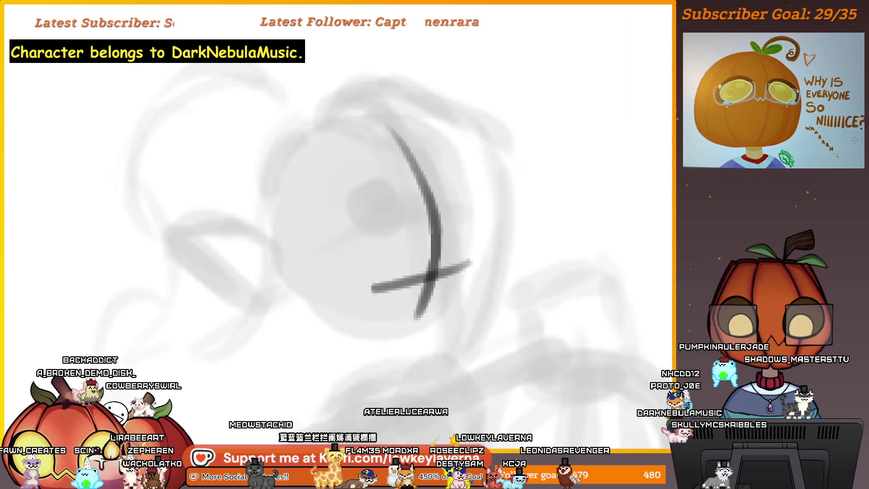
mouse_move(506, 281)
mouse_down()
mouse_move(460, 239)
mouse_move(485, 255)
mouse_move(353, 355)
mouse_move(334, 392)
mouse_move(460, 305)
mouse_move(187, 304)
mouse_move(139, 339)
mouse_move(453, 317)
mouse_up()
scroll(514, 258, up, 5)
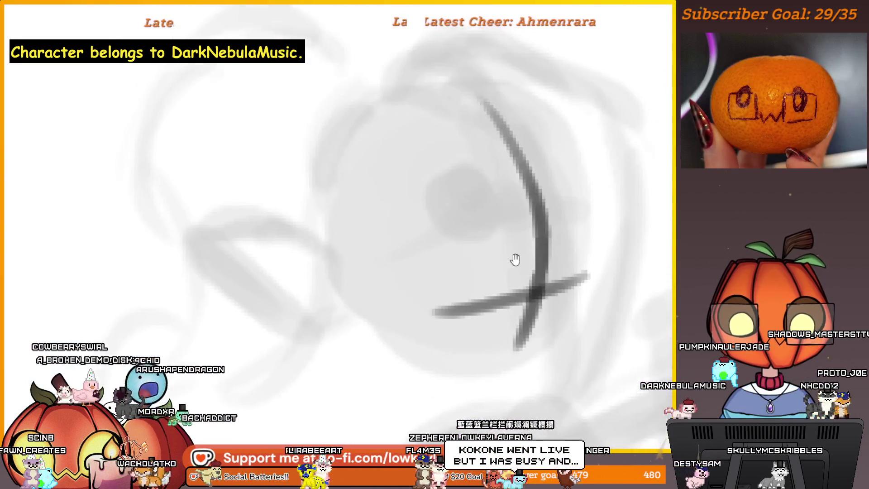
key(ctrl+z)
drag(506, 283, 423, 293)
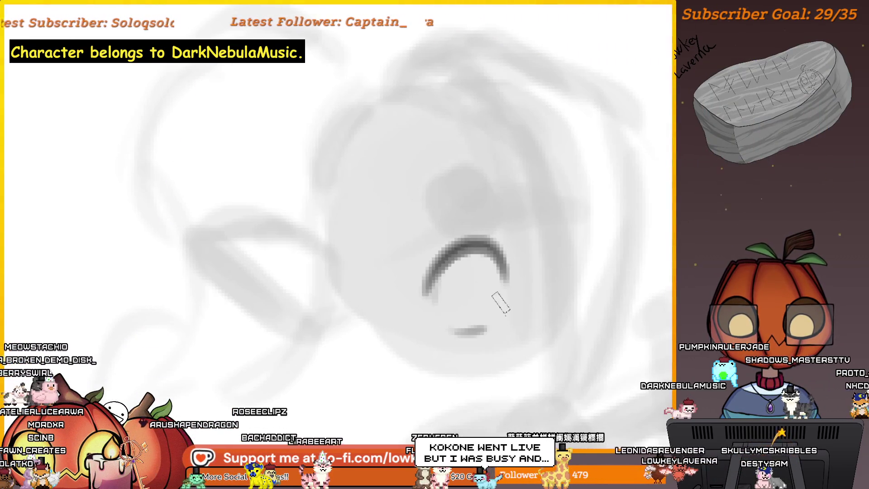
Step: Remove the stroke above the eye and redraw the upper mouth stroke darker and longer
scroll(513, 259, down, 5)
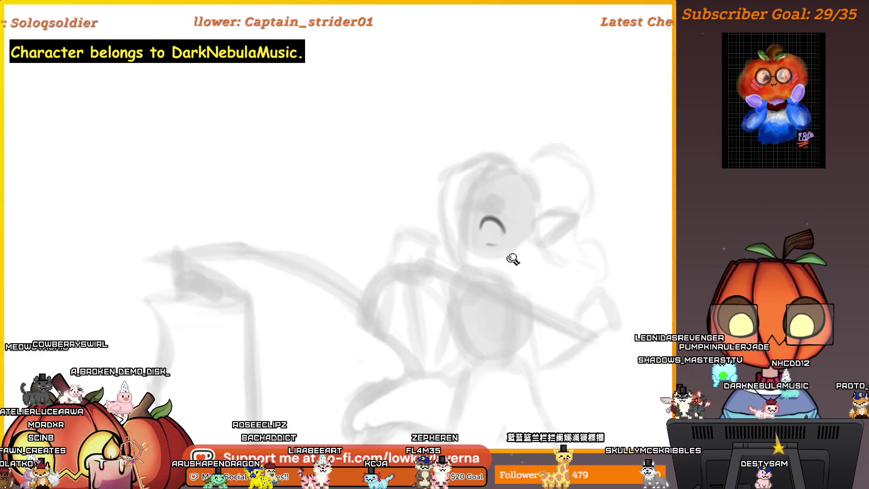
drag(513, 259, 503, 276)
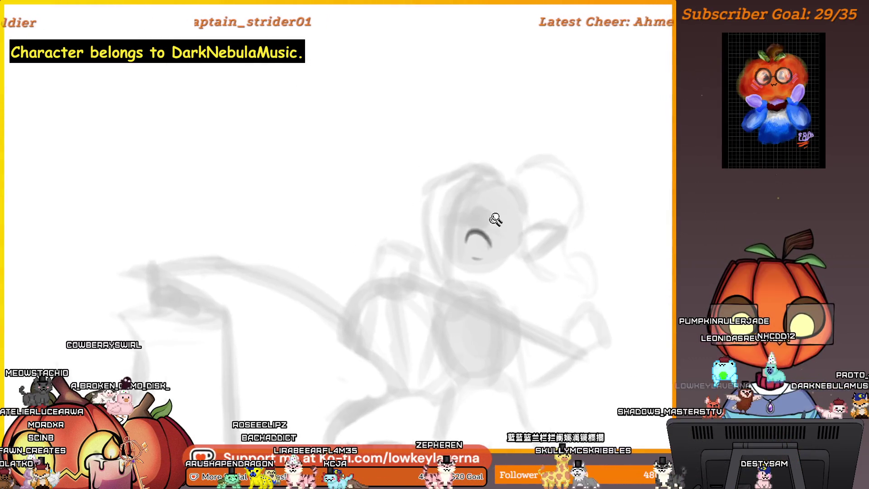
scroll(490, 228, up, 5)
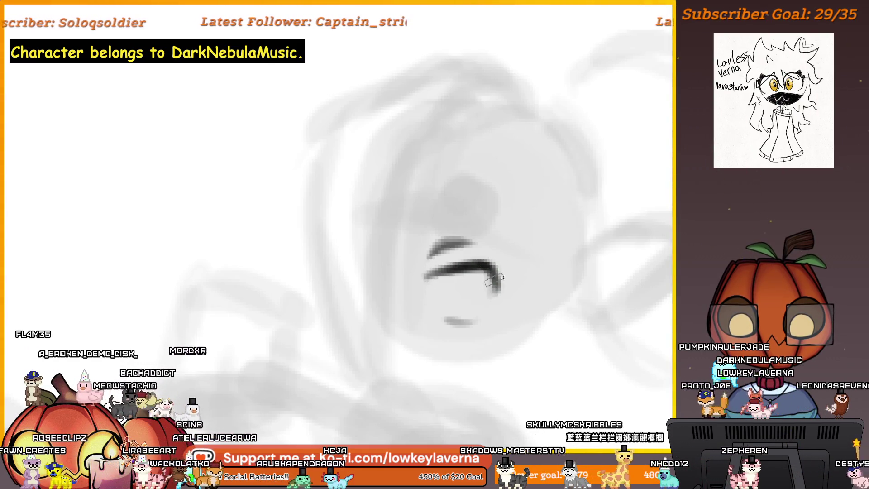
key(ctrl+z)
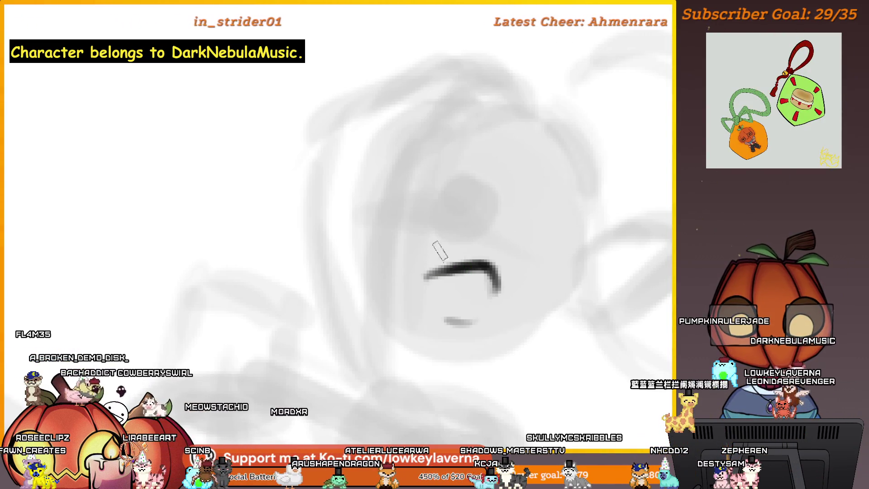
drag(444, 245, 495, 244)
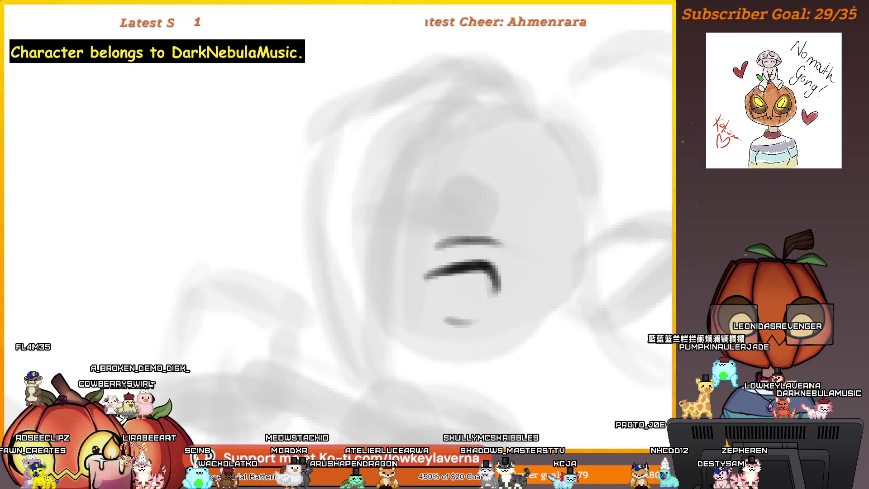
Step: Add a short grey stroke to the sketch and zoom out to the full figure
drag(510, 214, 482, 232)
drag(539, 202, 517, 284)
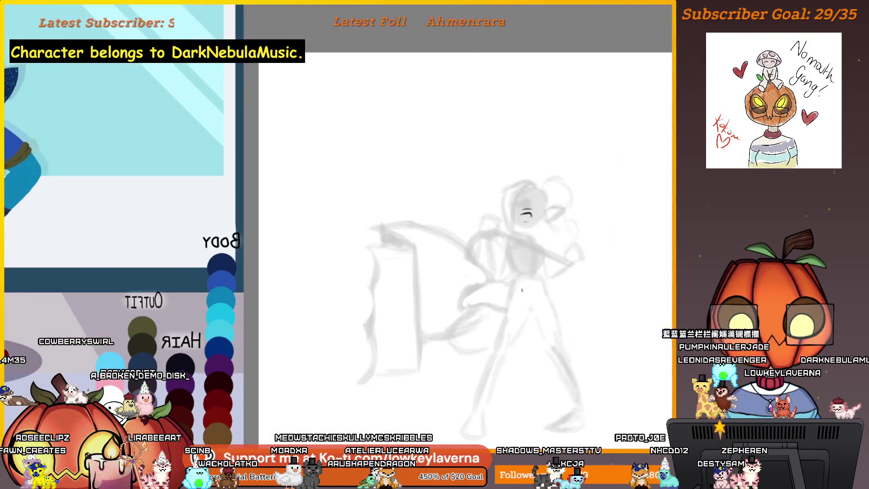
mouse_move(547, 186)
mouse_down()
mouse_move(549, 111)
mouse_move(439, 213)
mouse_up()
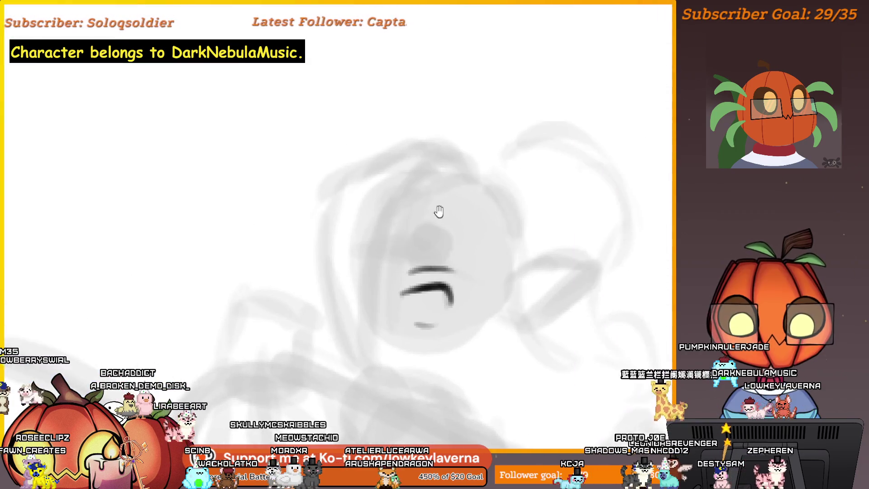
drag(433, 266, 410, 268)
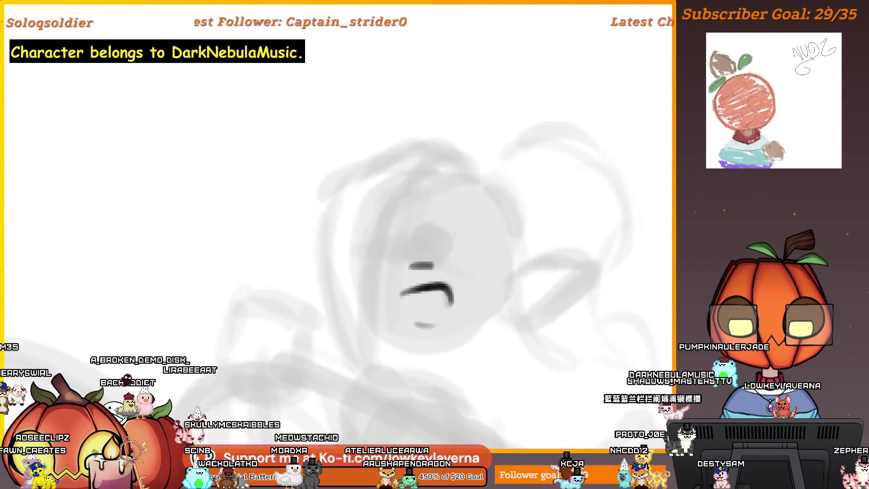
mouse_move(489, 198)
mouse_down()
mouse_move(365, 306)
mouse_move(445, 356)
mouse_up()
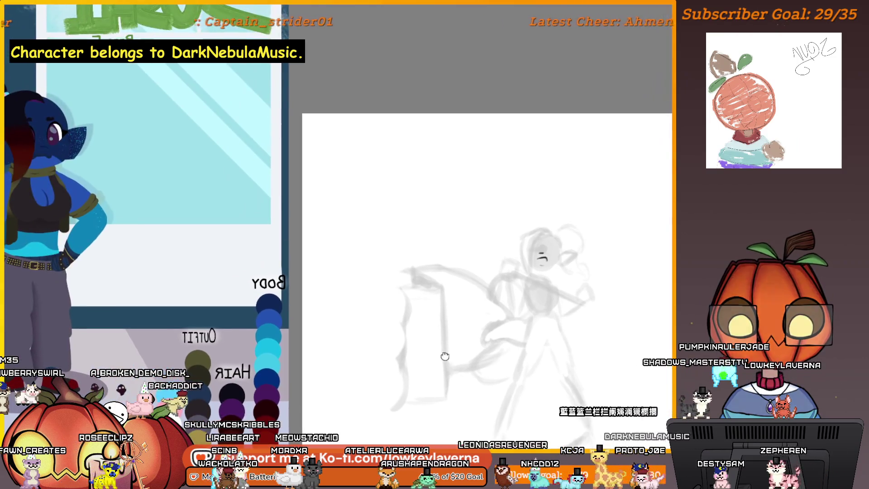
Step: Study the reference sheet's eye up close, then draw a grey C-shaped eye near canvas centre
scroll(349, 283, up, 5)
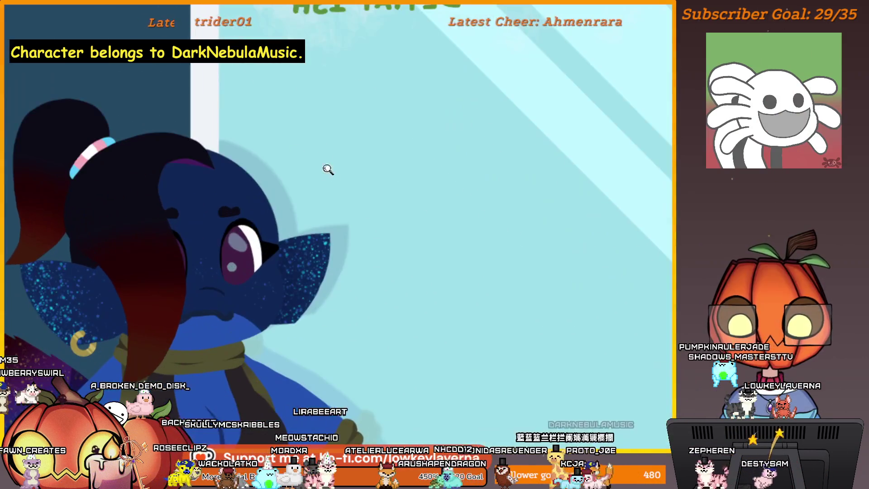
scroll(301, 158, up, 2)
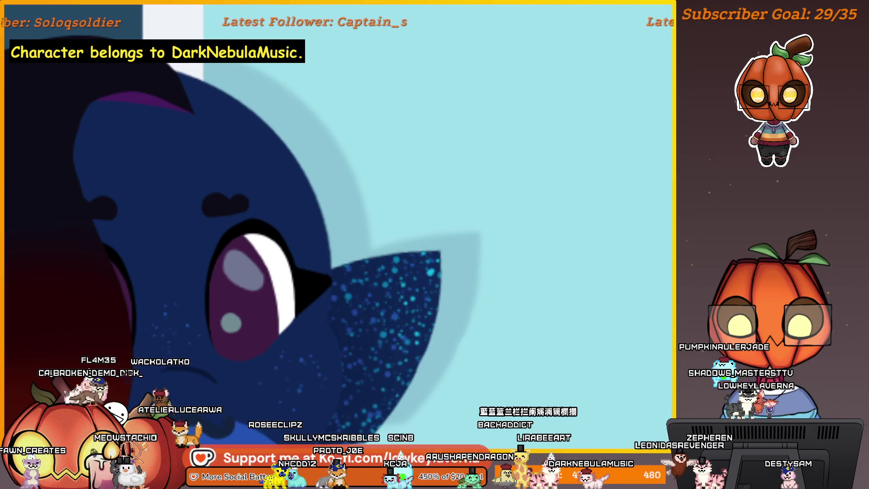
scroll(371, 257, up, 3)
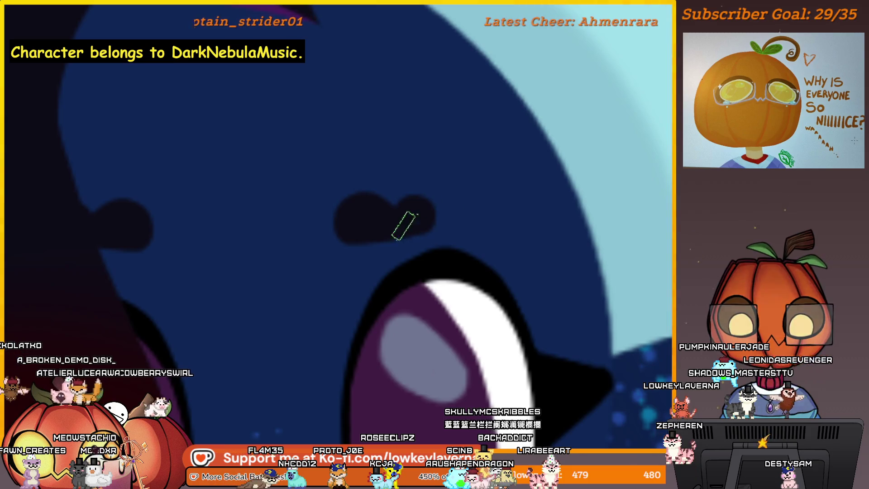
scroll(446, 192, down, 5)
mouse_move(608, 266)
mouse_down()
mouse_move(452, 253)
mouse_move(239, 282)
mouse_up()
scroll(462, 196, up, 3)
mouse_move(434, 221)
mouse_down()
mouse_move(426, 262)
mouse_move(447, 239)
mouse_move(485, 242)
mouse_move(468, 259)
mouse_up()
Step: Move the C-shaped eye stroke onto the figure's face with a free transform
scroll(478, 248, down, 1)
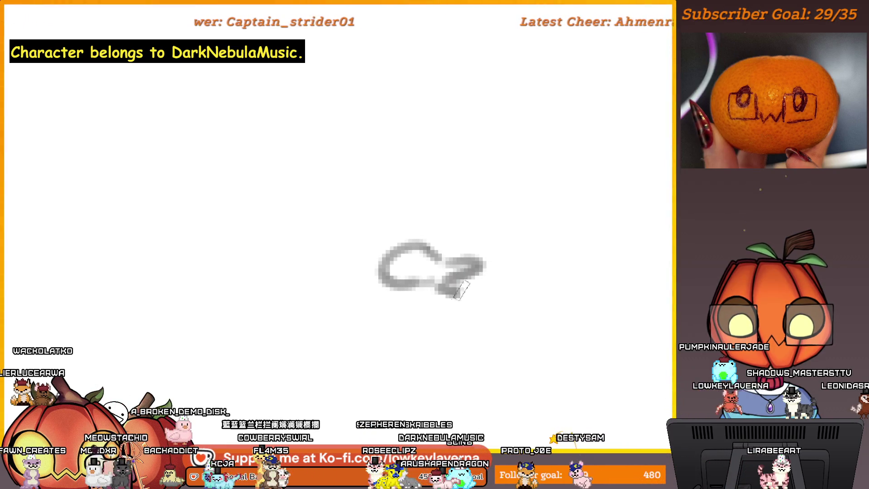
scroll(452, 287, down, 3)
mouse_move(188, 310)
mouse_down()
mouse_move(610, 304)
mouse_move(317, 310)
mouse_up()
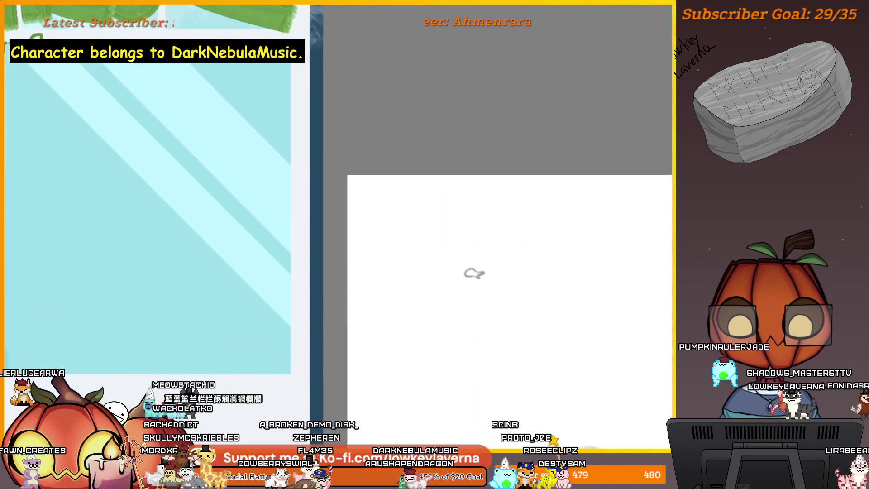
mouse_move(349, 348)
mouse_down()
mouse_move(584, 335)
mouse_move(338, 332)
mouse_up()
click(439, 258)
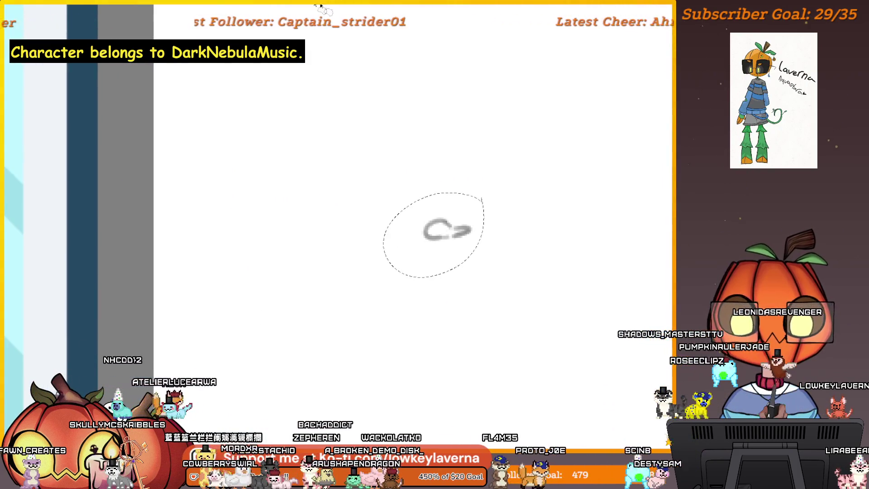
key(ctrl+t)
scroll(528, 188, down, 3)
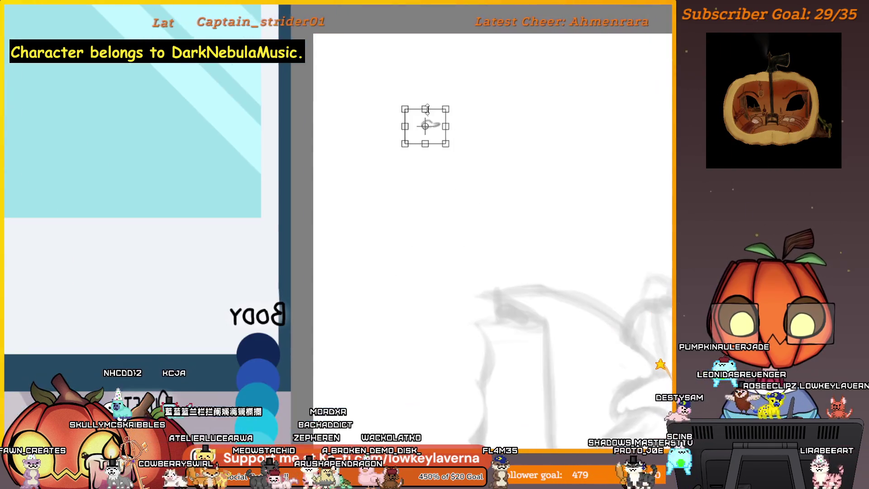
drag(426, 126, 548, 253)
scroll(487, 280, up, 3)
drag(484, 267, 553, 226)
scroll(598, 174, up, 5)
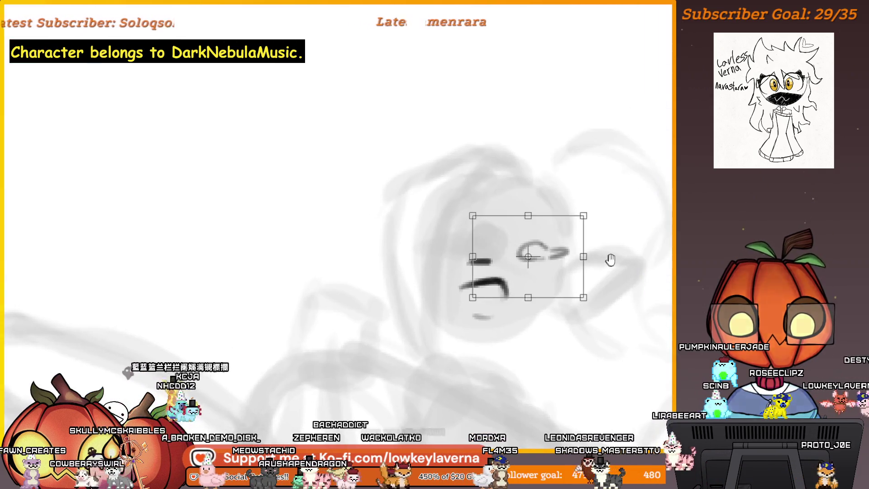
key(Return)
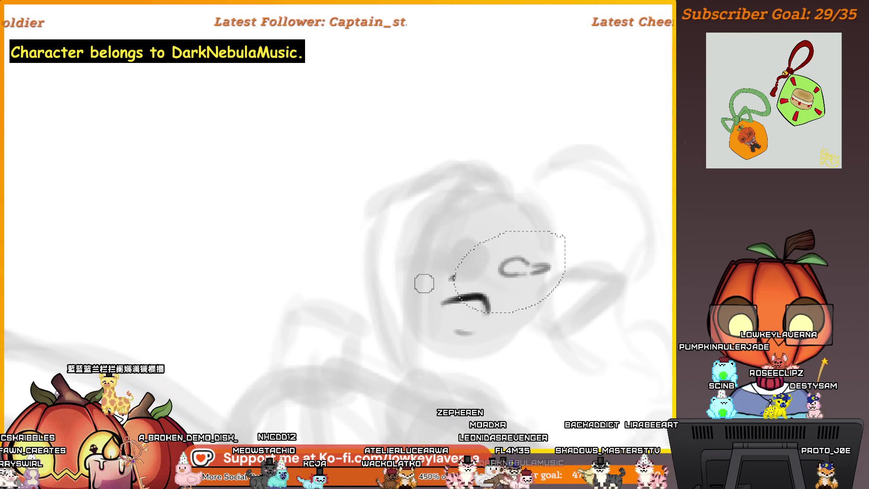
Step: Reselect just the eye and squash it flatter, shifting it slightly down-left
key(ctrl+t)
key(Escape)
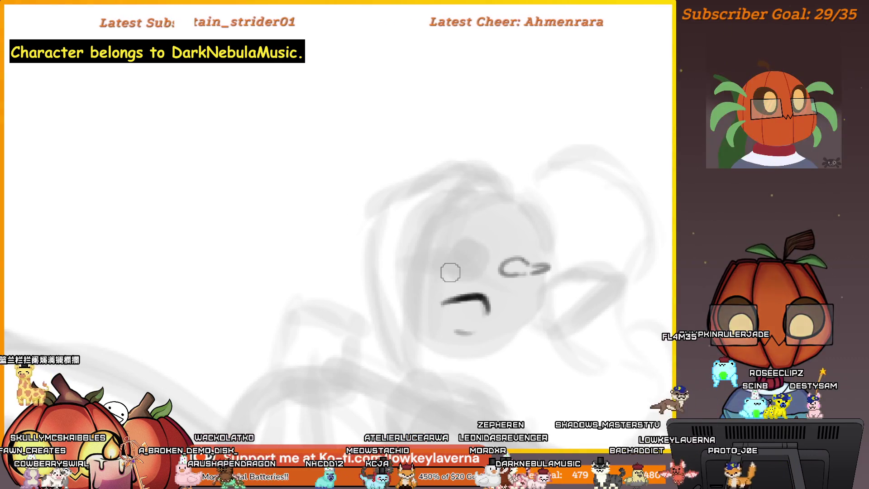
drag(514, 282, 528, 289)
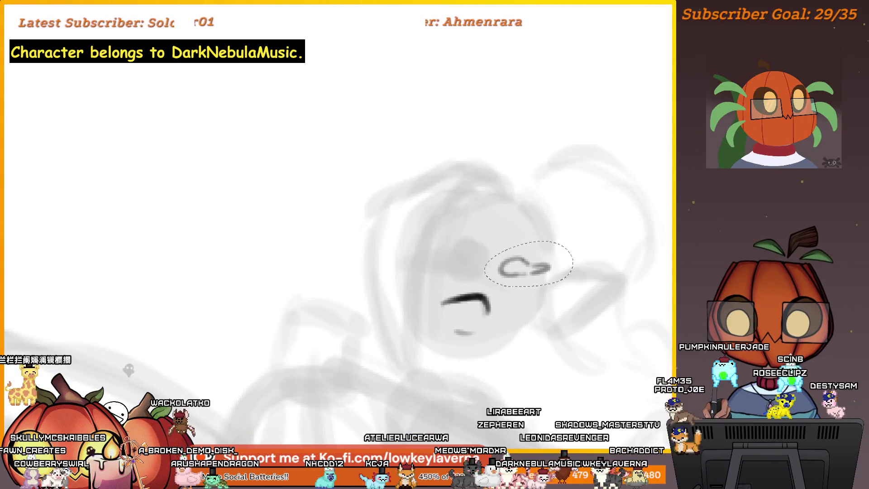
key(ctrl+t)
mouse_move(530, 240)
mouse_down()
mouse_move(528, 270)
mouse_move(496, 278)
mouse_move(535, 271)
mouse_up()
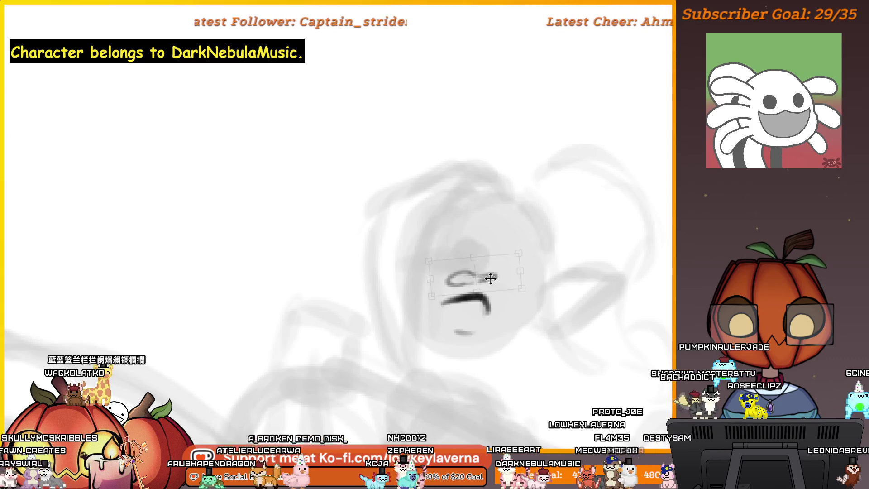
key(Return)
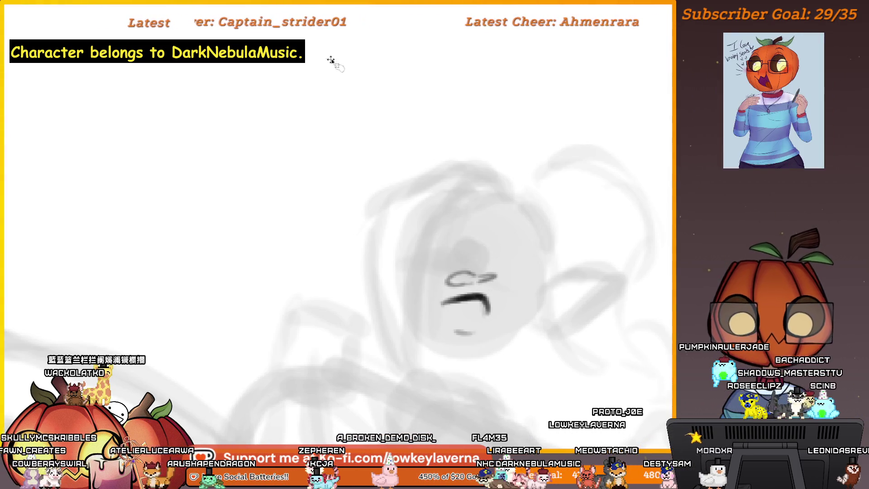
scroll(358, 95, down, 3)
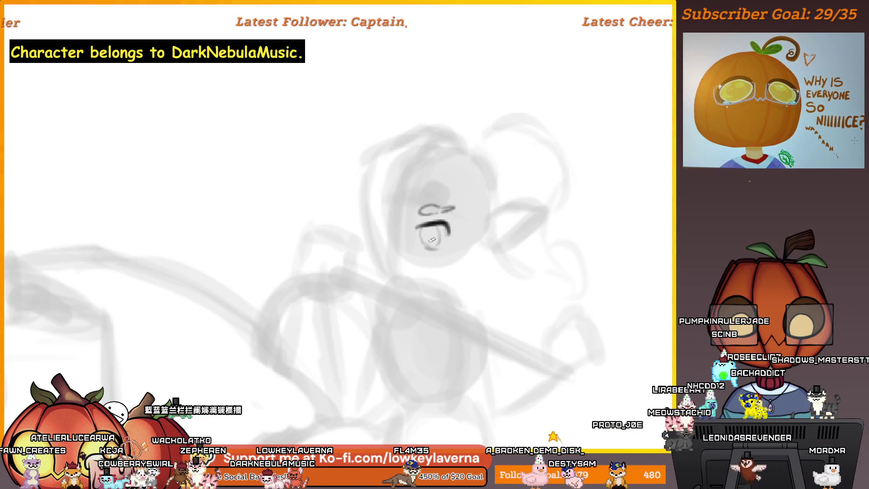
Step: Zoom in on the face and darken the lower curve of the mouth
scroll(477, 223, down, 2)
mouse_move(552, 230)
mouse_down()
mouse_move(125, 243)
mouse_move(589, 236)
mouse_move(469, 248)
mouse_move(453, 362)
mouse_move(329, 261)
mouse_move(9, 253)
mouse_move(400, 270)
mouse_up()
click(401, 270)
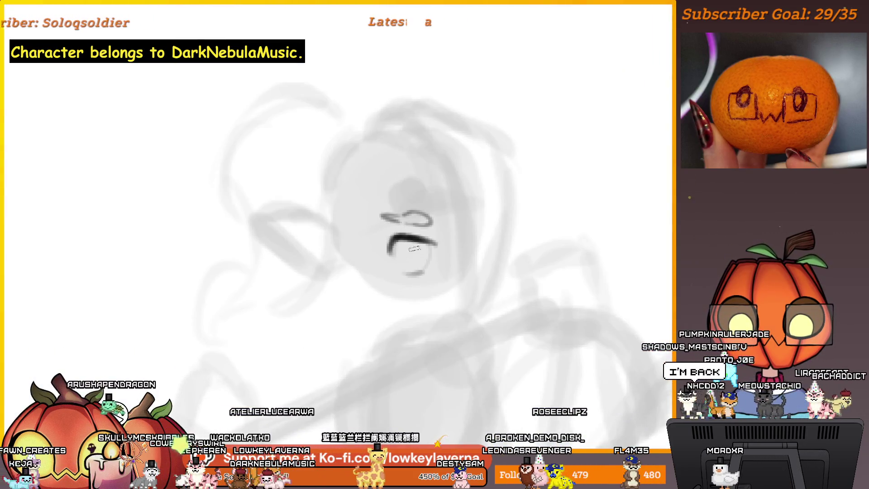
mouse_move(407, 240)
mouse_down()
mouse_move(421, 262)
mouse_move(437, 245)
mouse_up()
Step: Draw a dark curve below the face and the jawline left of the chin
scroll(453, 215, down, 2)
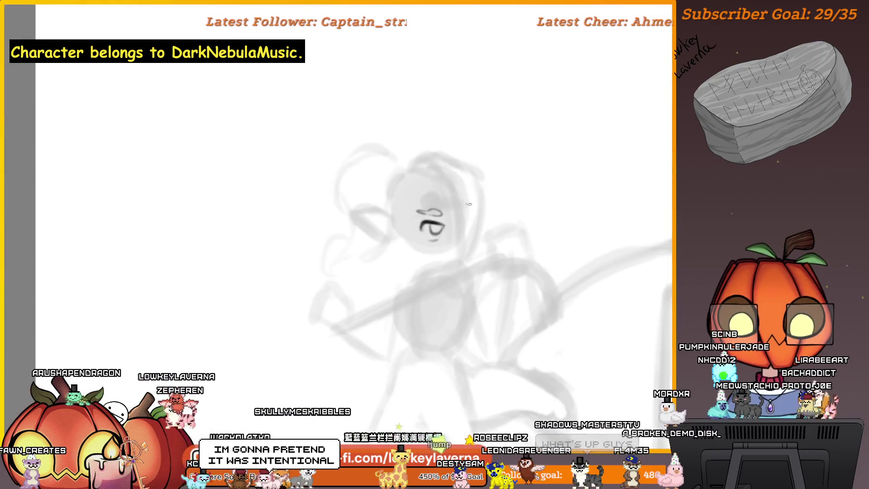
drag(461, 202, 452, 226)
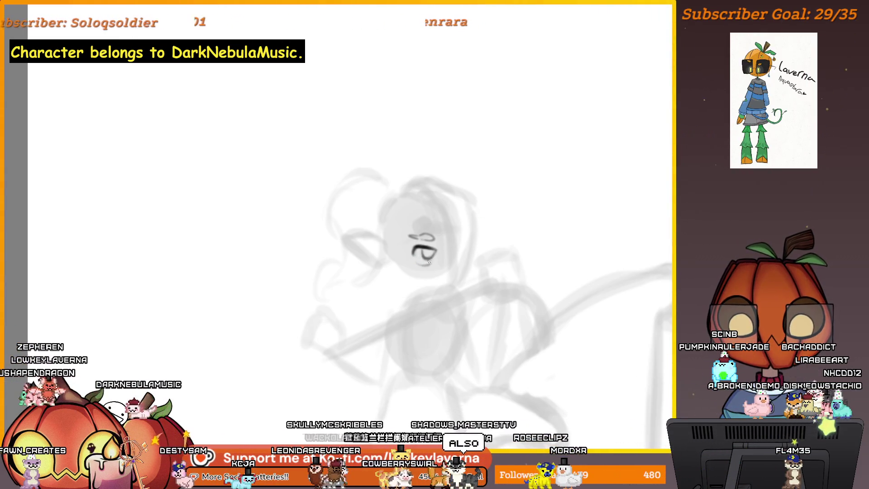
mouse_move(444, 270)
mouse_down()
mouse_move(443, 255)
mouse_move(438, 271)
mouse_move(455, 271)
mouse_up()
drag(411, 255, 391, 258)
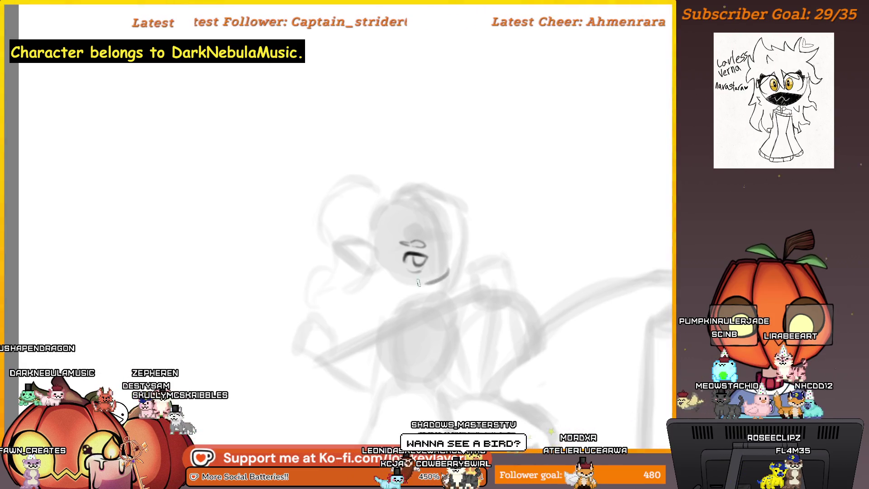
drag(449, 271, 425, 283)
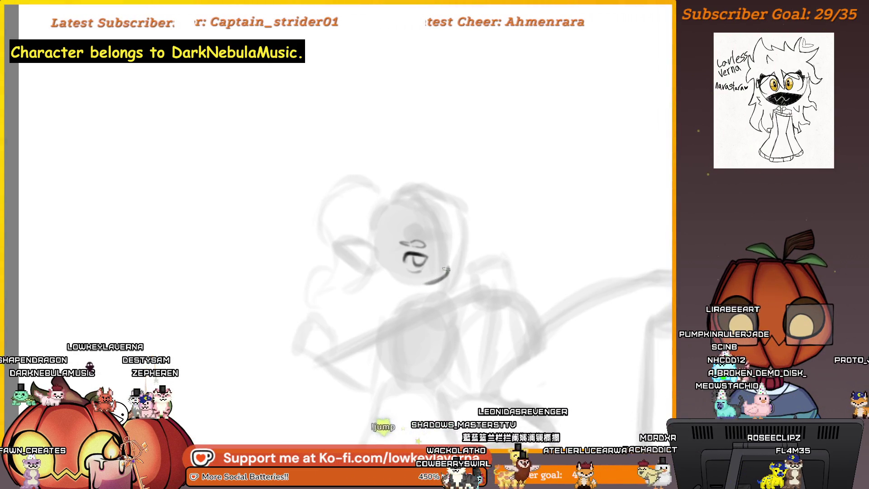
mouse_move(446, 268)
mouse_down()
mouse_move(462, 264)
mouse_move(421, 295)
mouse_up()
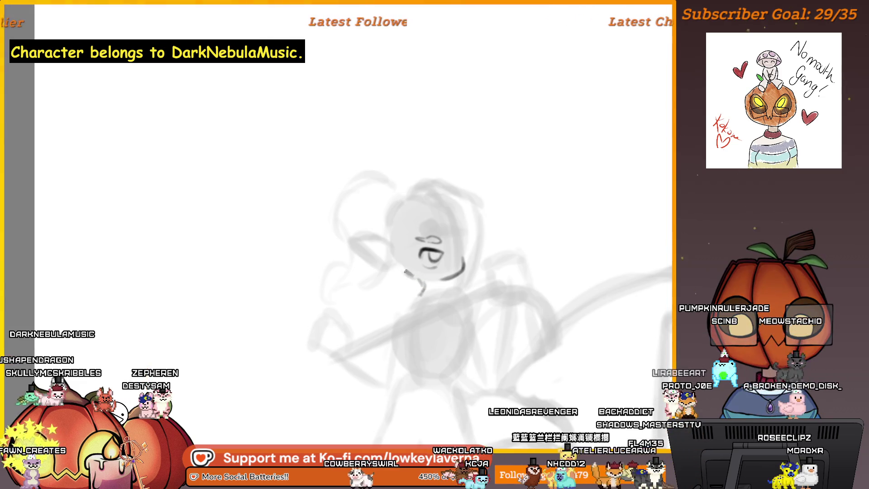
drag(396, 263, 423, 279)
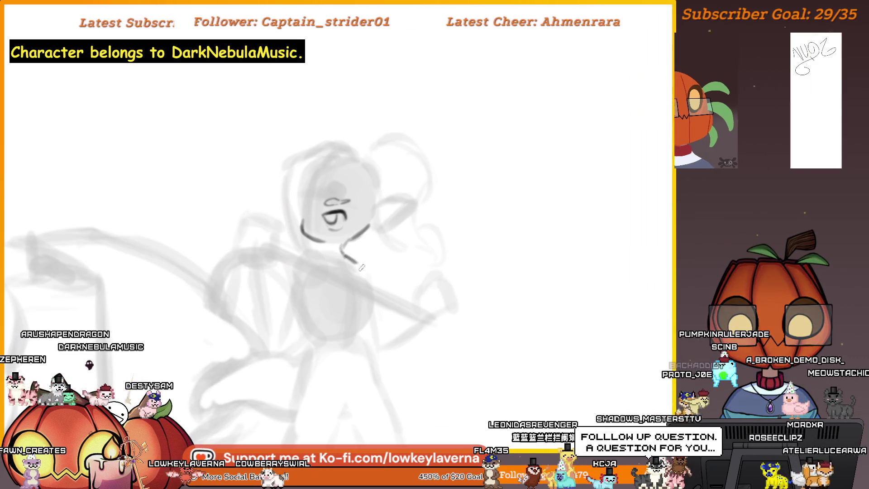
Step: Draw a dark line down the neck beneath the jaw
mouse_move(334, 248)
mouse_down()
mouse_move(484, 263)
mouse_move(448, 247)
mouse_move(438, 265)
mouse_up()
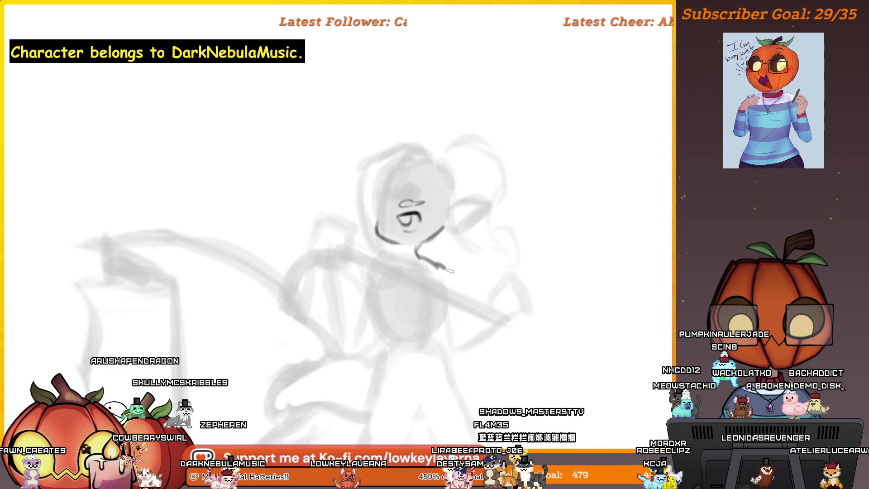
drag(458, 326, 456, 273)
drag(411, 291, 398, 272)
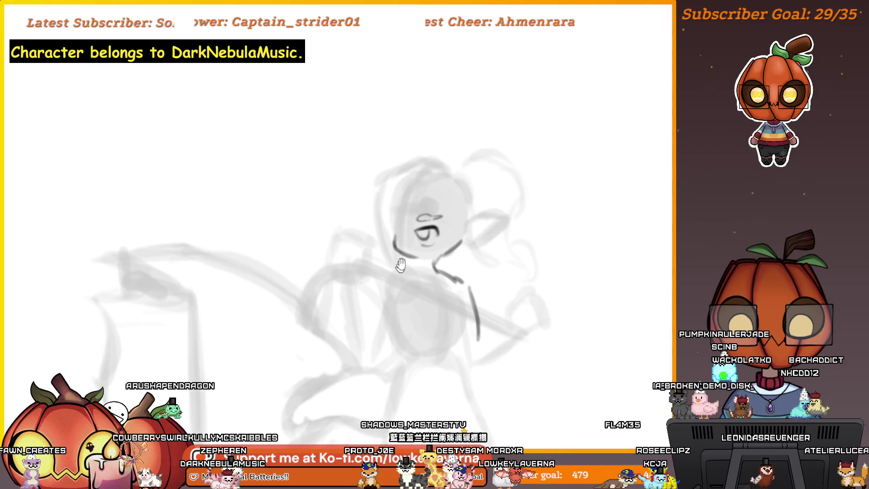
drag(457, 270, 463, 269)
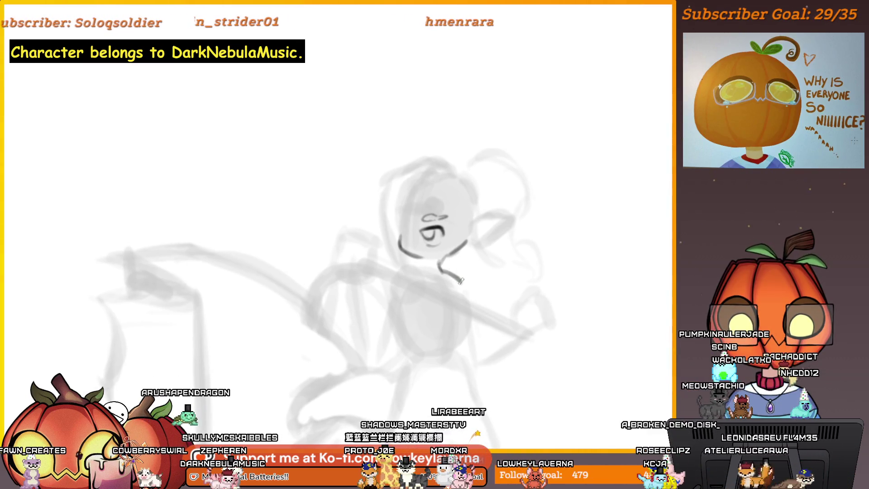
scroll(462, 270, down, 5)
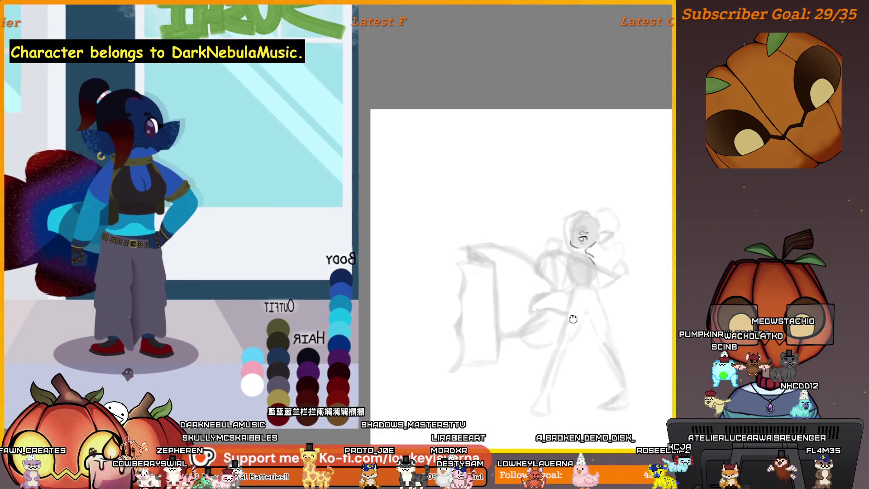
drag(573, 319, 488, 344)
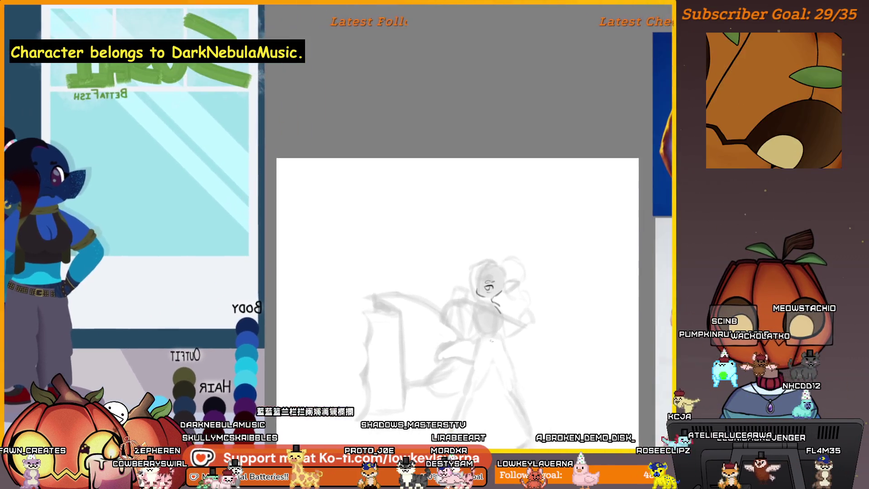
scroll(493, 302, up, 3)
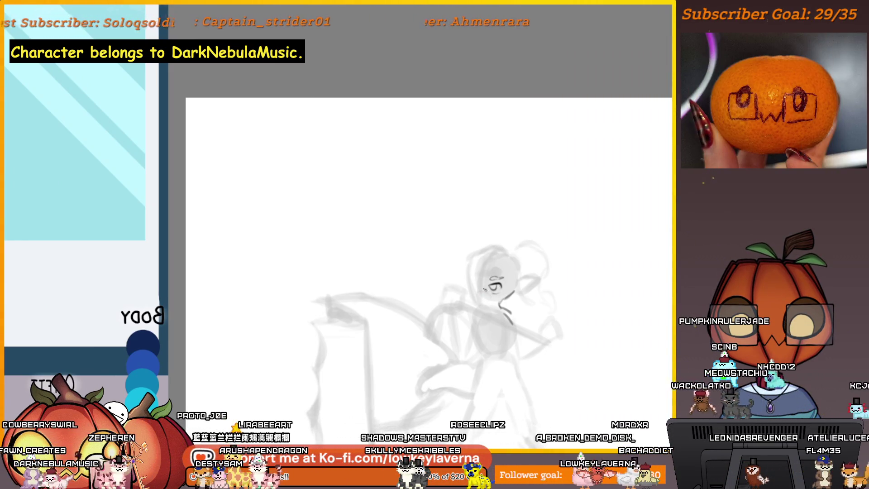
scroll(510, 309, down, 3)
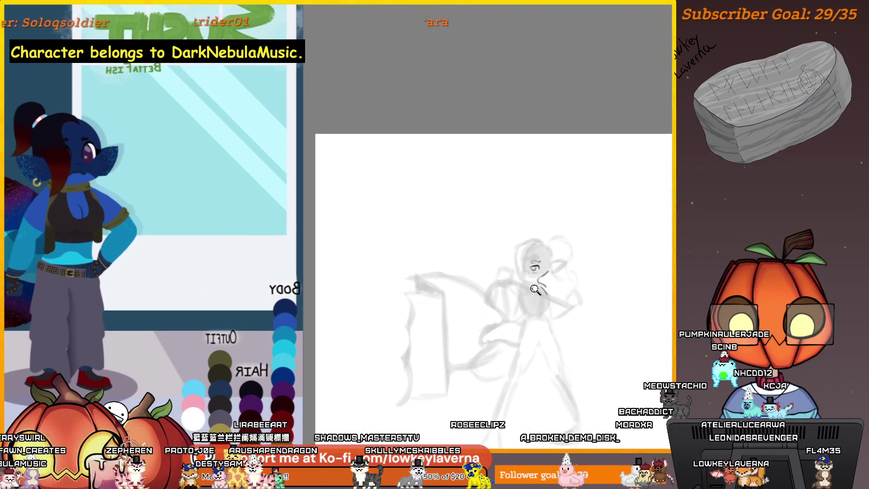
scroll(508, 275, up, 4)
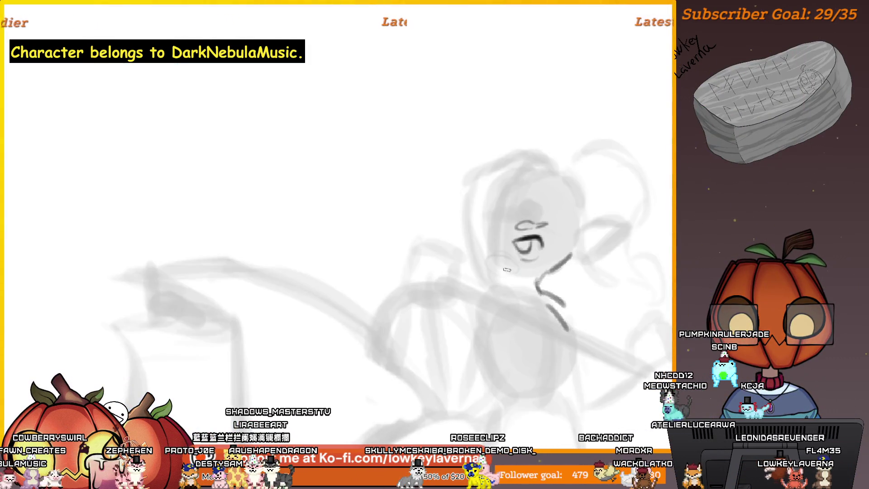
Step: Add a small curved mouth line near the character's jaw
drag(490, 270, 498, 272)
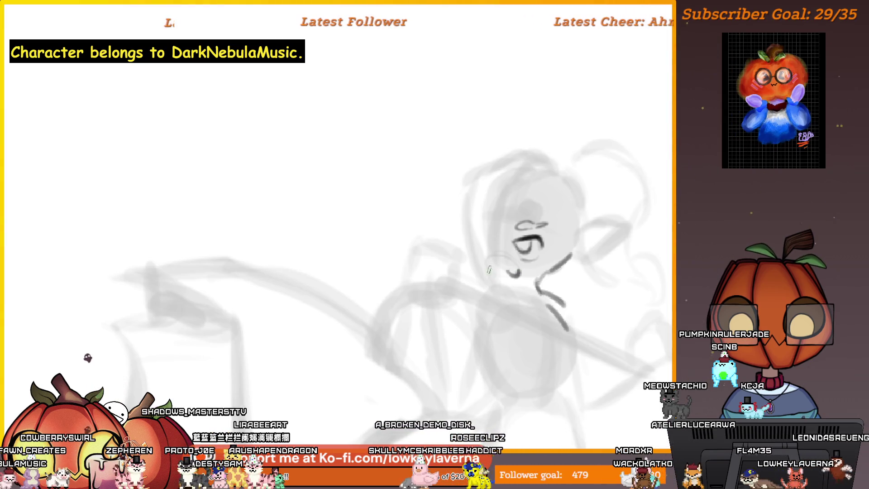
mouse_move(490, 270)
mouse_down()
mouse_move(511, 272)
mouse_move(516, 286)
mouse_up()
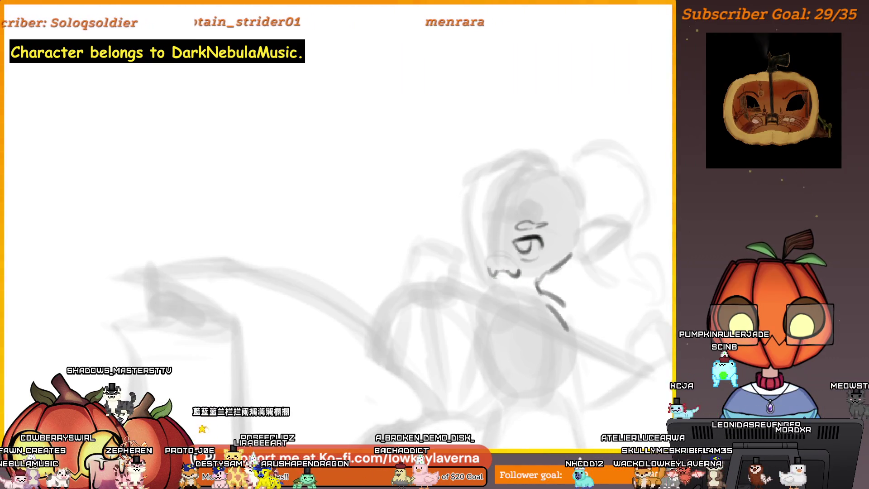
scroll(543, 254, down, 3)
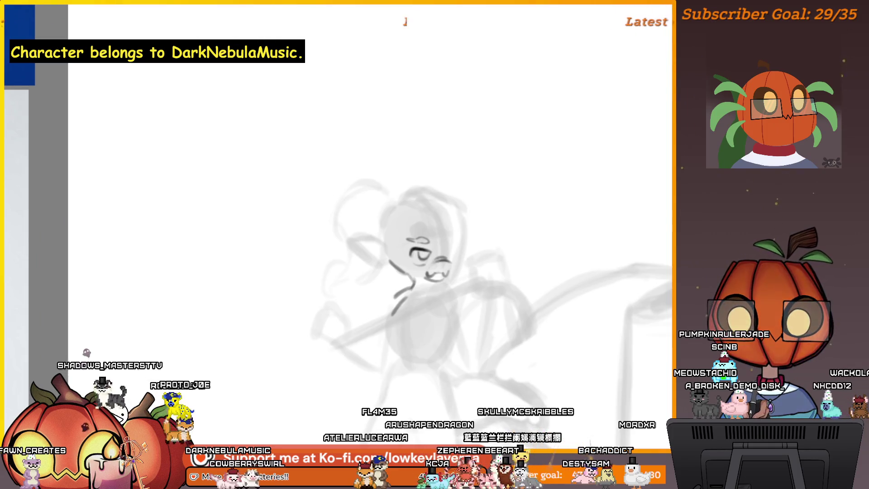
Step: Shift the mouth slightly right and down and rotate it, then flip the view and zoom out
drag(441, 249, 438, 249)
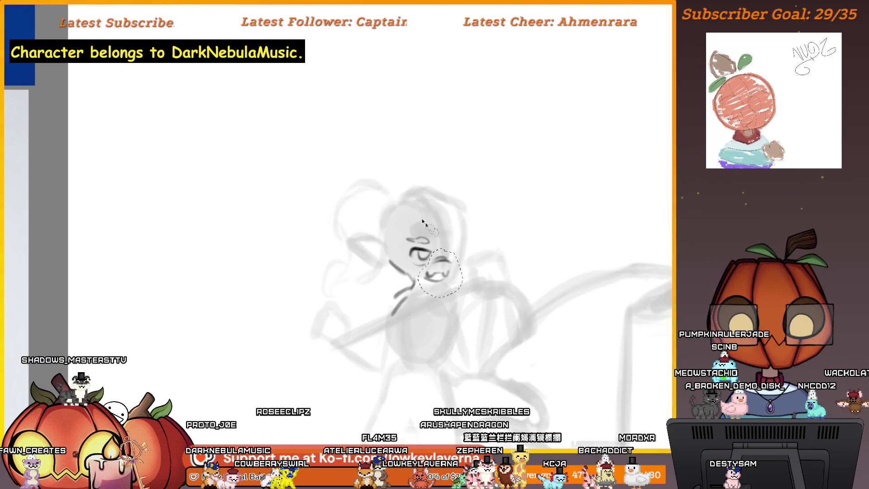
key(ctrl+t)
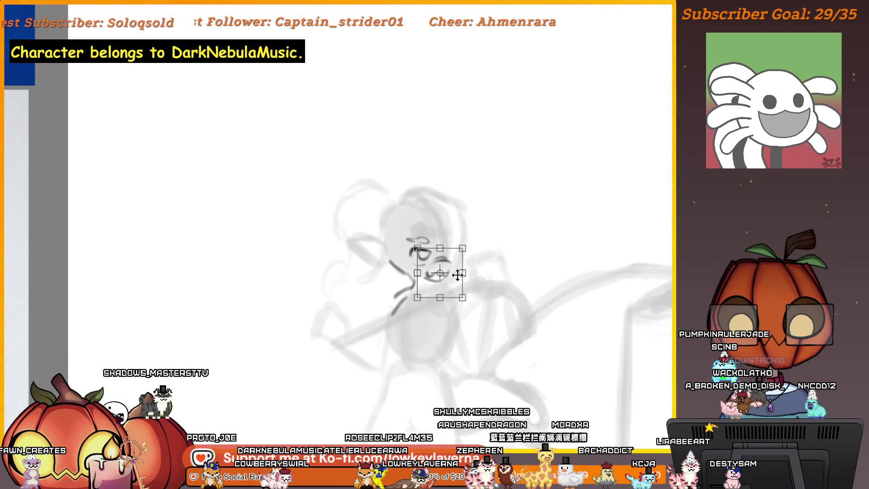
drag(450, 282, 457, 276)
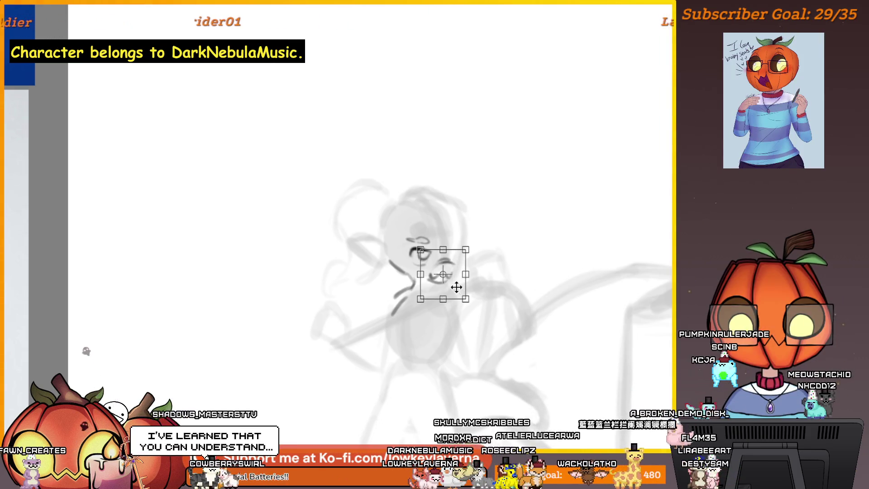
drag(481, 272, 483, 266)
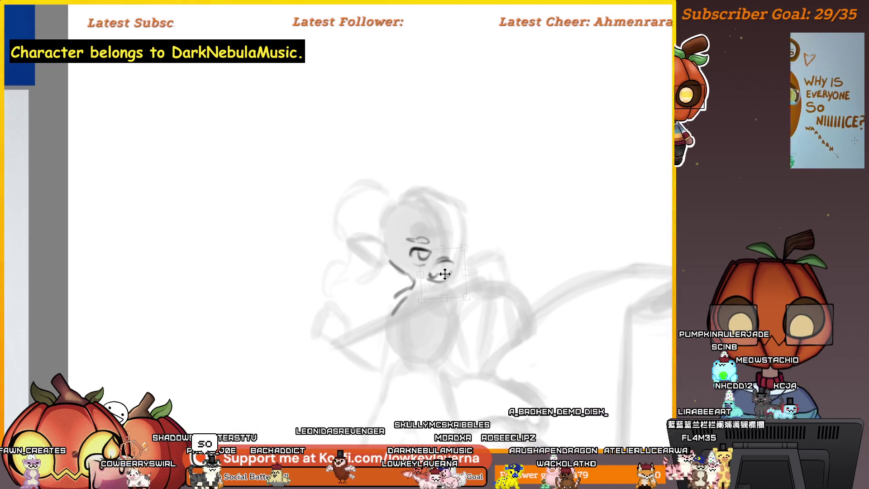
key(Return)
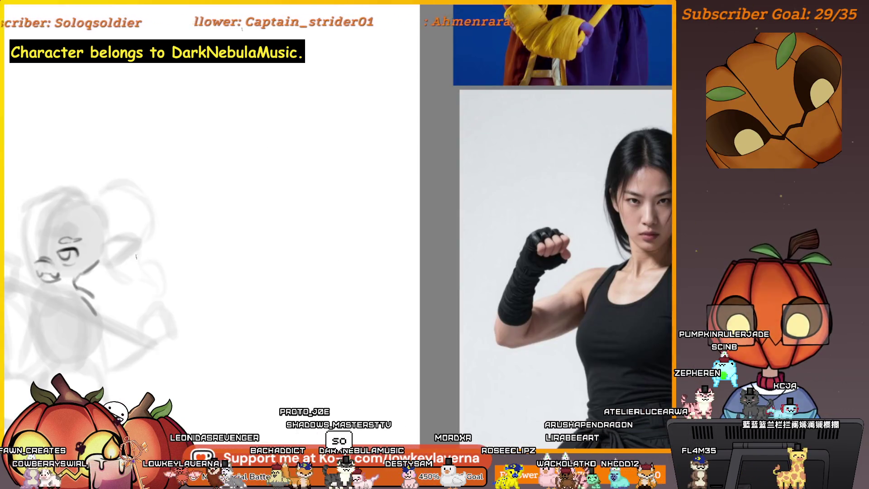
key(m)
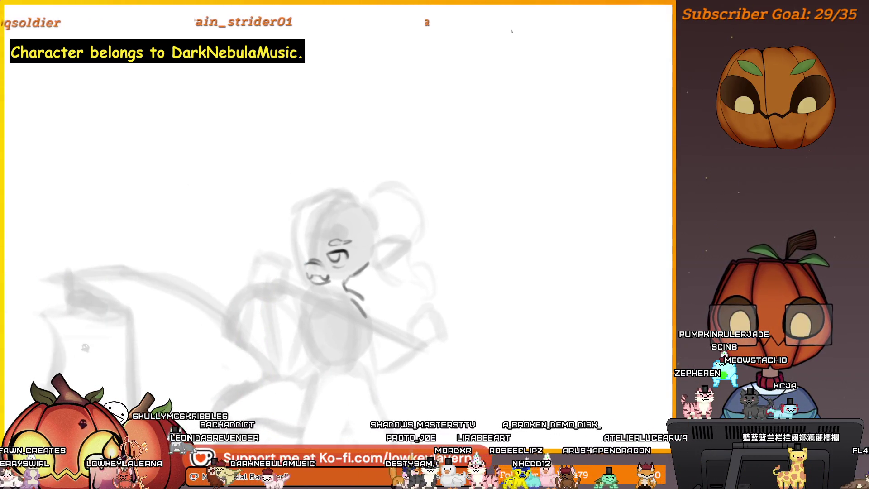
key(minus)
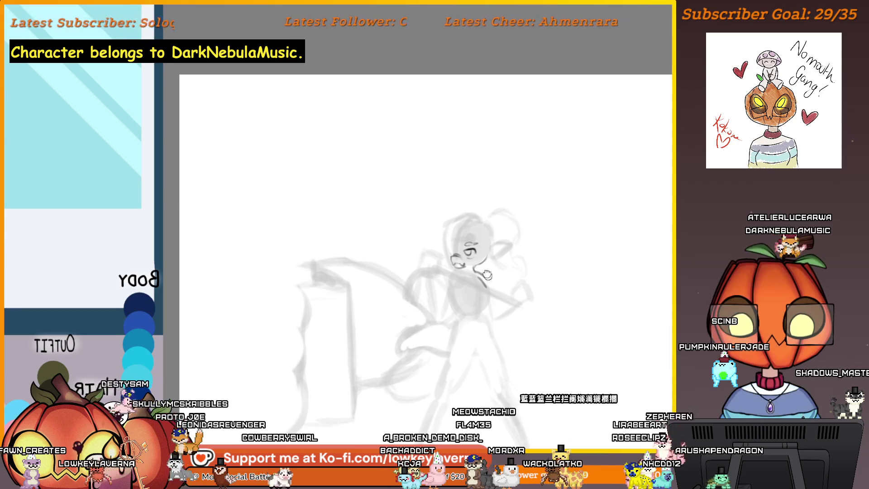
Step: Undo the stray dark stroke on the arm and flip the canvas back to normal
scroll(498, 231, down, 2)
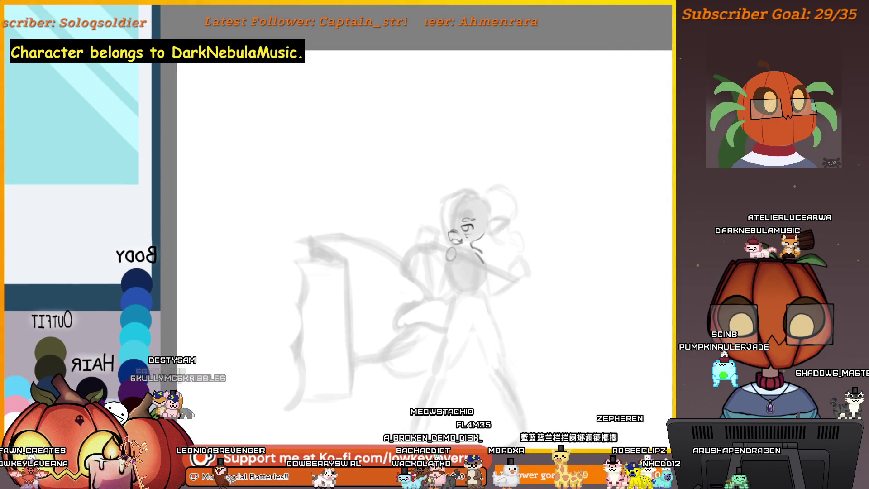
drag(489, 273, 503, 286)
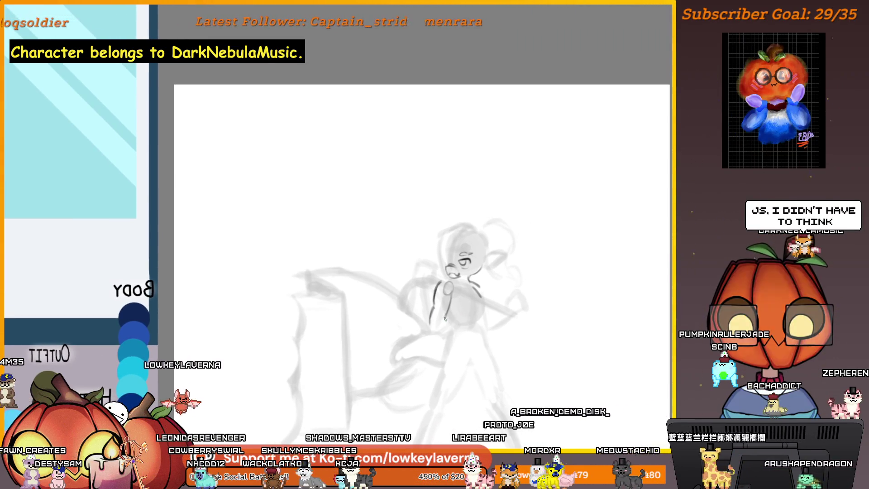
key(ctrl+z)
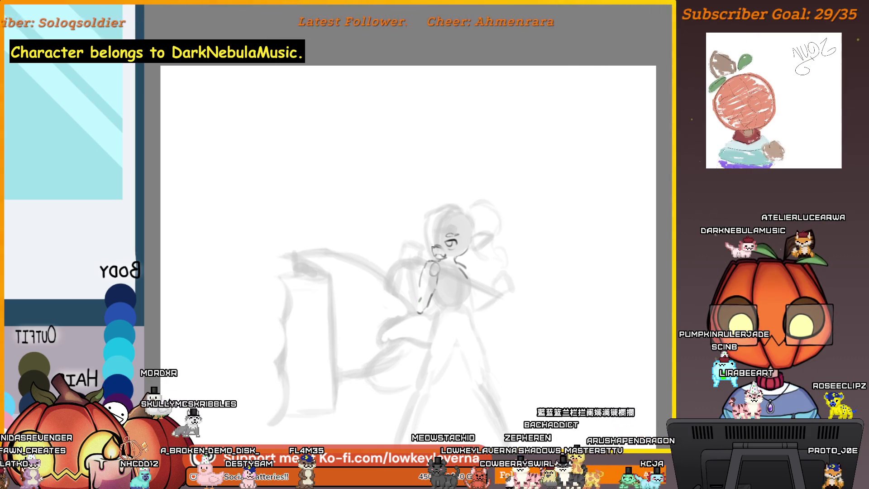
mouse_move(454, 196)
mouse_down()
mouse_move(90, 199)
mouse_move(408, 237)
mouse_up()
key(h)
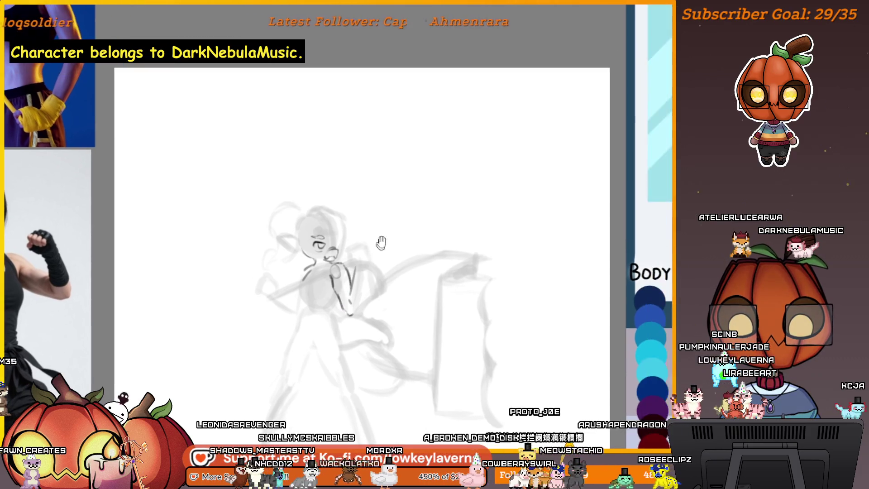
Step: Pan the sketch view left, then back to the right
drag(430, 224, 400, 233)
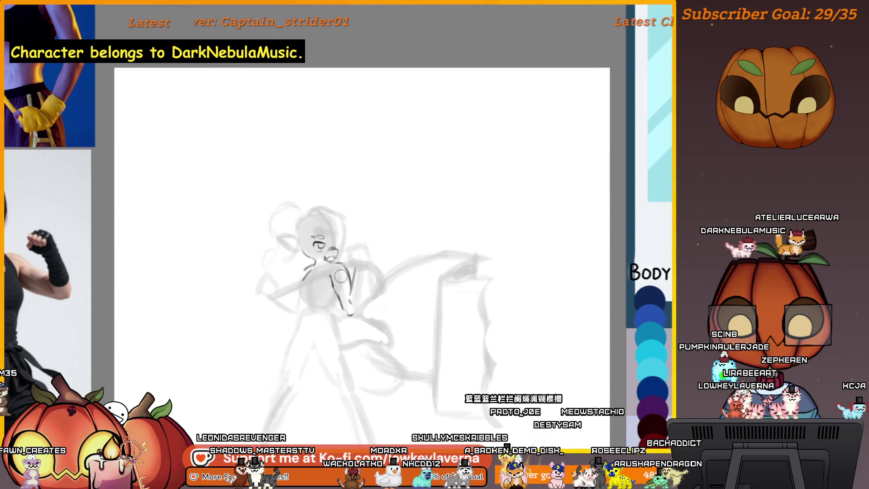
drag(342, 257, 376, 254)
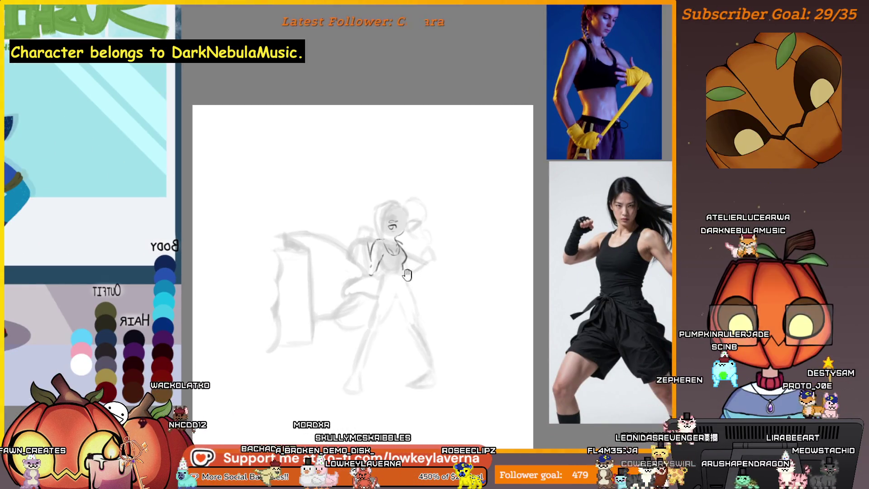
Step: Flip the view back, zoom in and center the sketch
key(m)
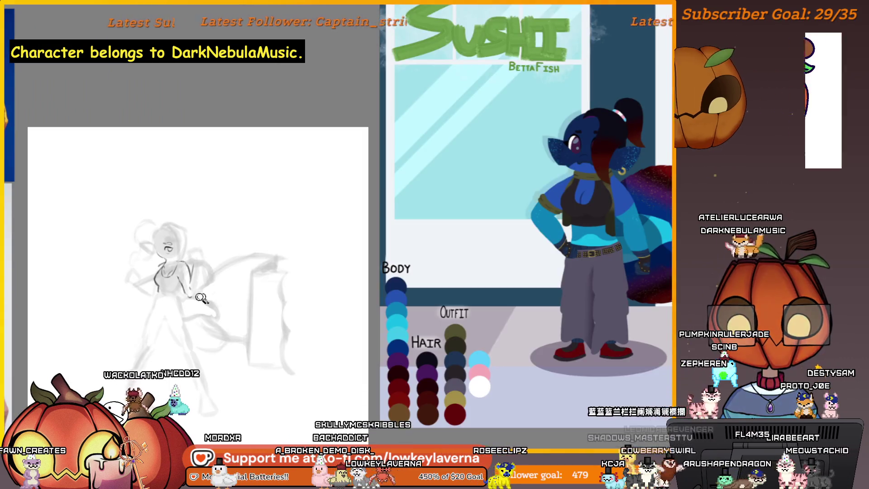
scroll(166, 295, up, 3)
mouse_move(166, 295)
mouse_down()
mouse_move(416, 277)
mouse_move(396, 266)
mouse_move(420, 257)
mouse_up()
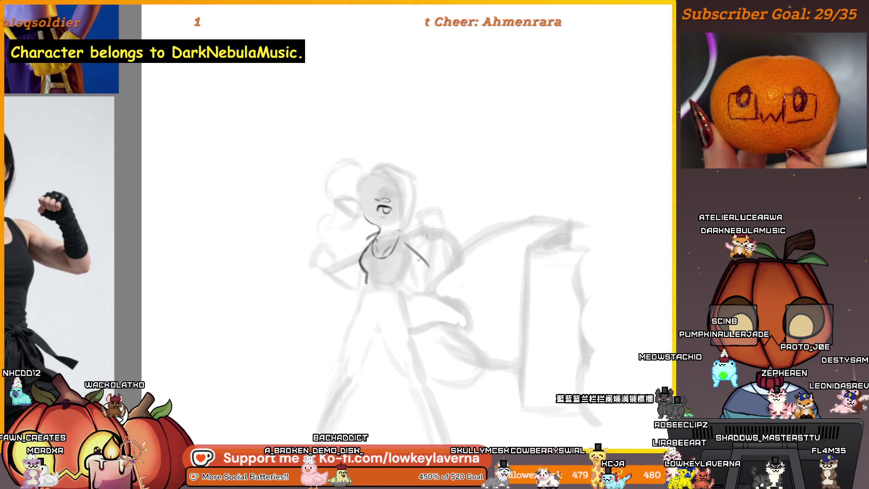
Step: Draw the raised arm outline from the shoulder down, redoing strokes until it fits
drag(420, 262, 433, 275)
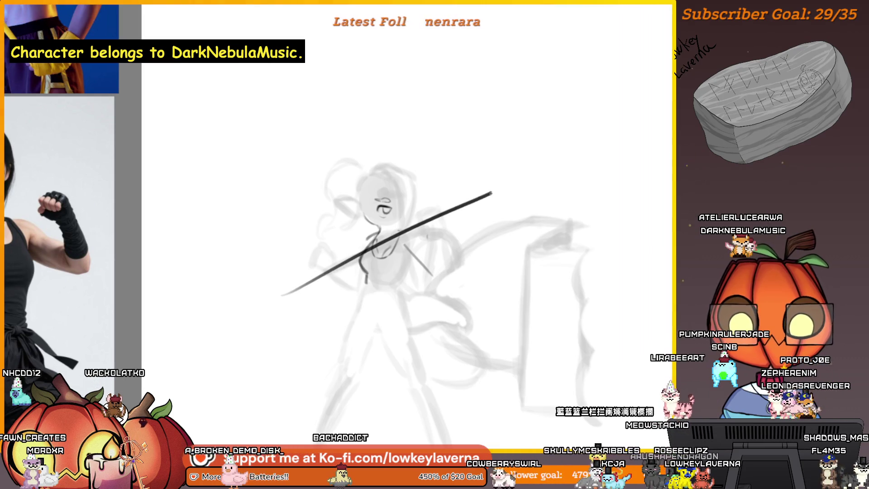
drag(421, 207, 443, 230)
key(ctrl+z)
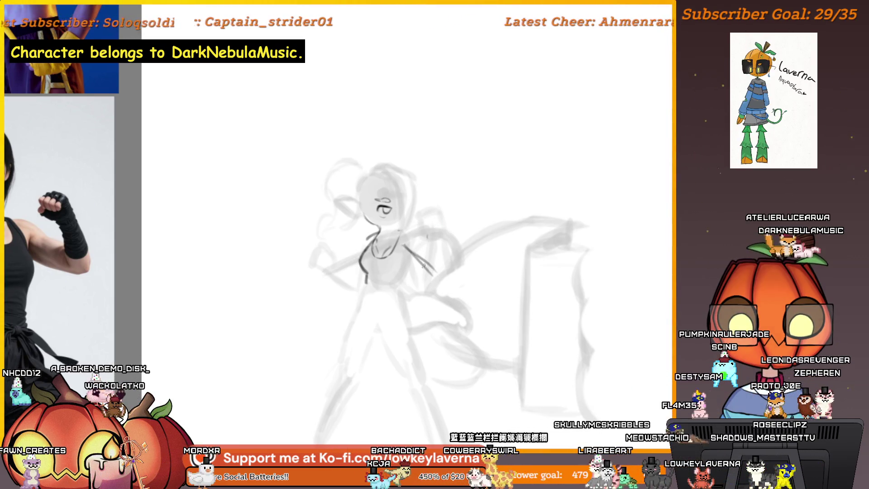
drag(420, 213, 444, 272)
key(ctrl+z)
drag(425, 226, 445, 270)
mouse_move(425, 220)
mouse_down()
mouse_move(415, 234)
mouse_move(433, 235)
mouse_up()
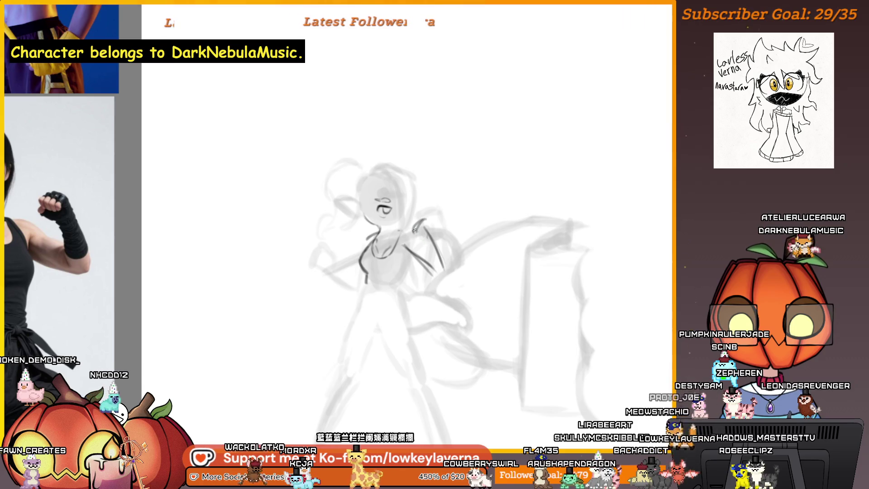
key(ctrl+z)
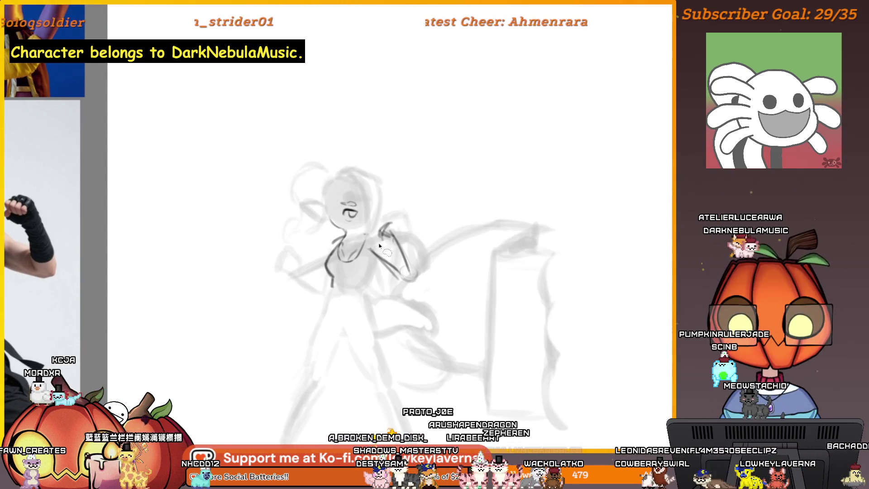
Step: Move the arm strokes up and right and tilt them slightly counter-clockwise
drag(376, 241, 378, 293)
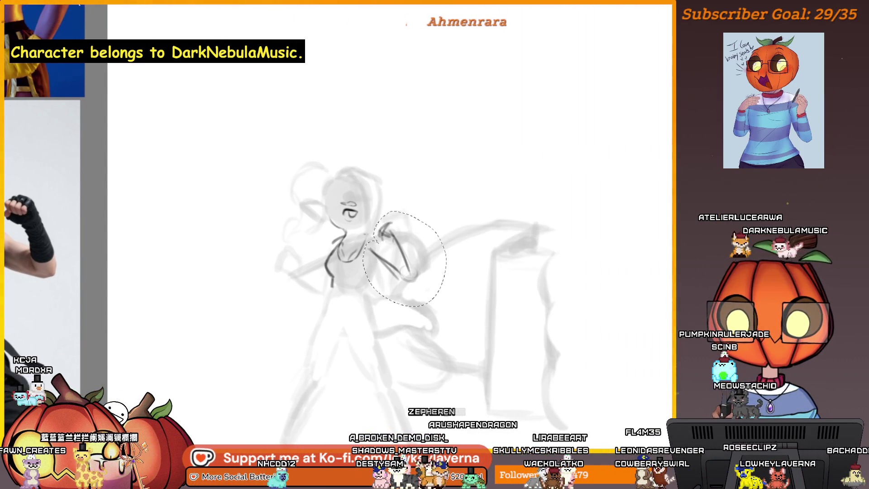
key(ctrl+t)
drag(405, 258, 416, 249)
drag(474, 246, 473, 241)
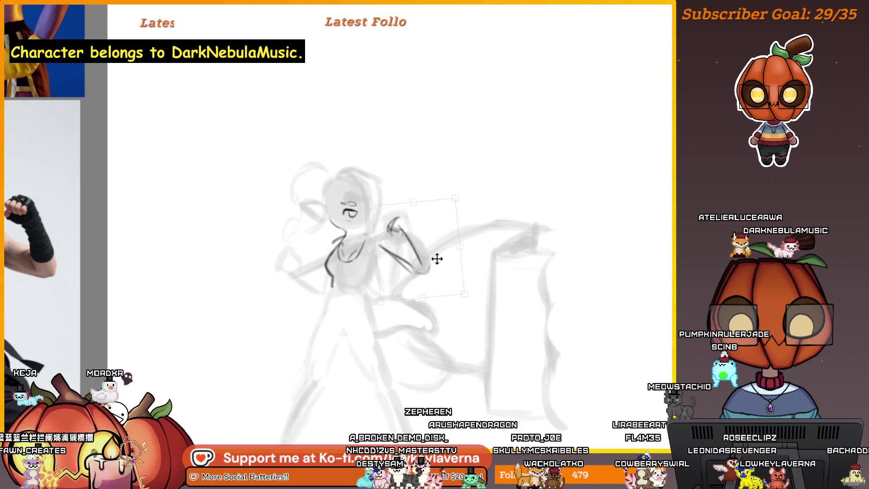
key(Return)
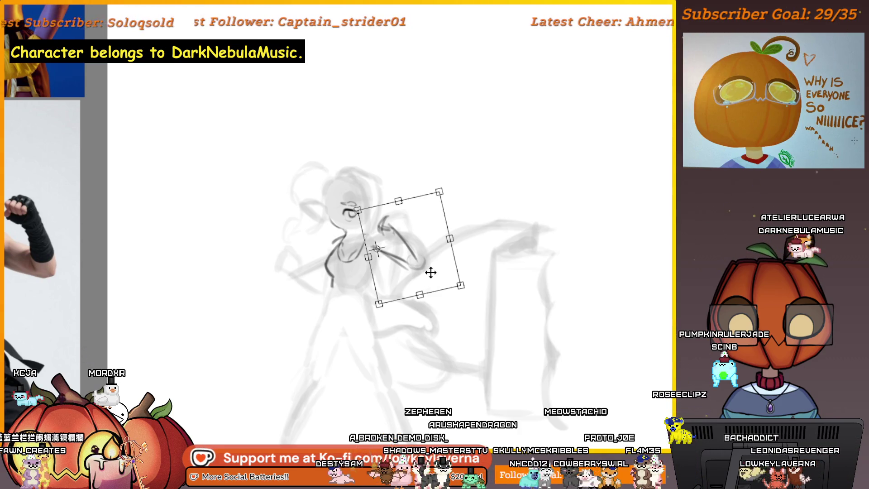
key(Return)
Step: Reselect the arm and fist strokes for another transform
mouse_move(381, 240)
mouse_down()
mouse_move(449, 254)
mouse_move(377, 210)
mouse_move(381, 235)
mouse_up()
key(ctrl+t)
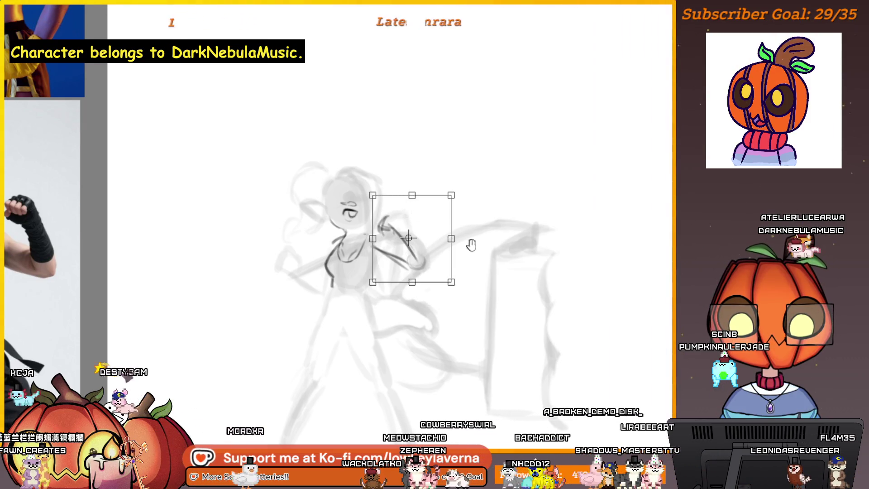
drag(469, 245, 466, 258)
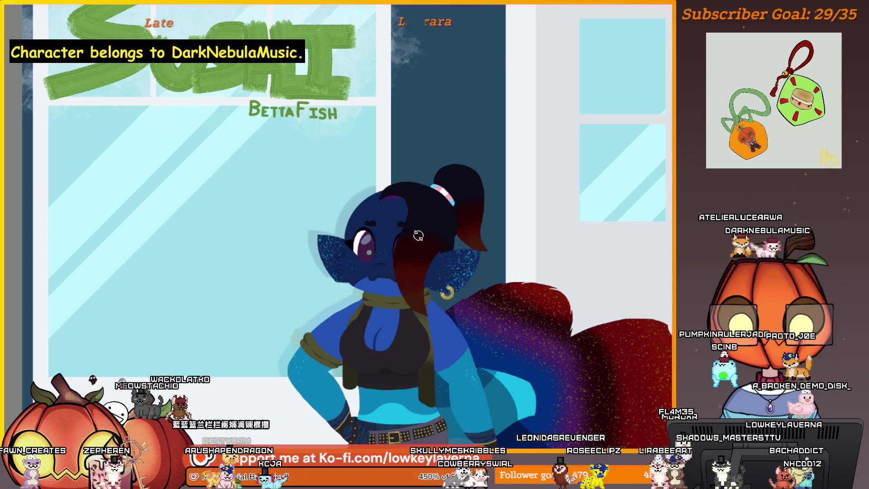
Step: Zoom out from the fish reference back to the sketch and pose photos
scroll(421, 247, down, 2)
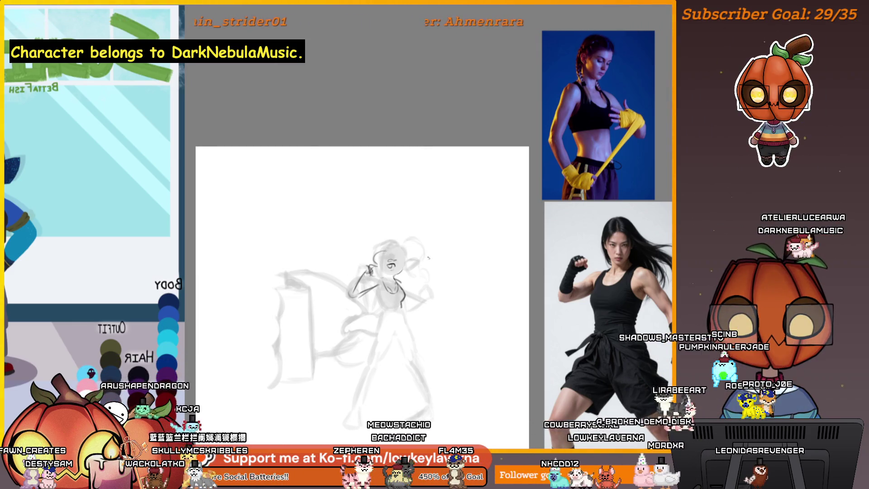
Step: Zoom and pan around the sketch, then mirror the canvas view horizontally
key(ctrl+plus)
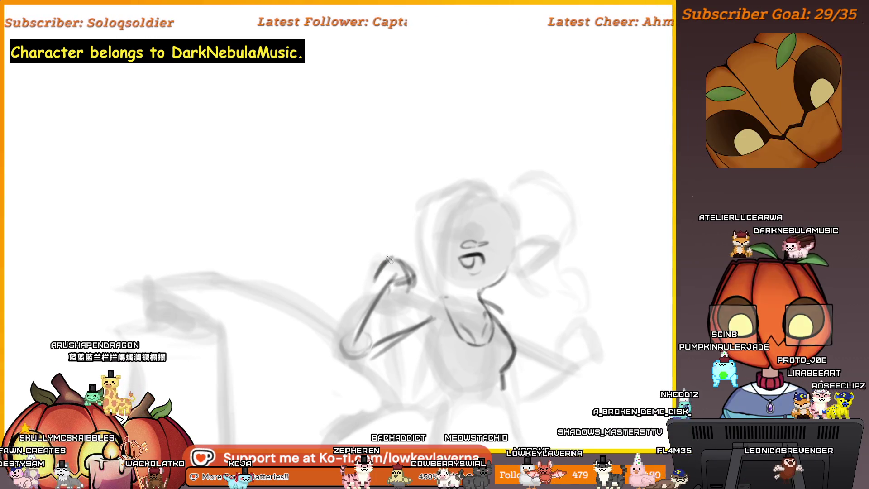
key(ctrl+minus)
drag(435, 277, 416, 284)
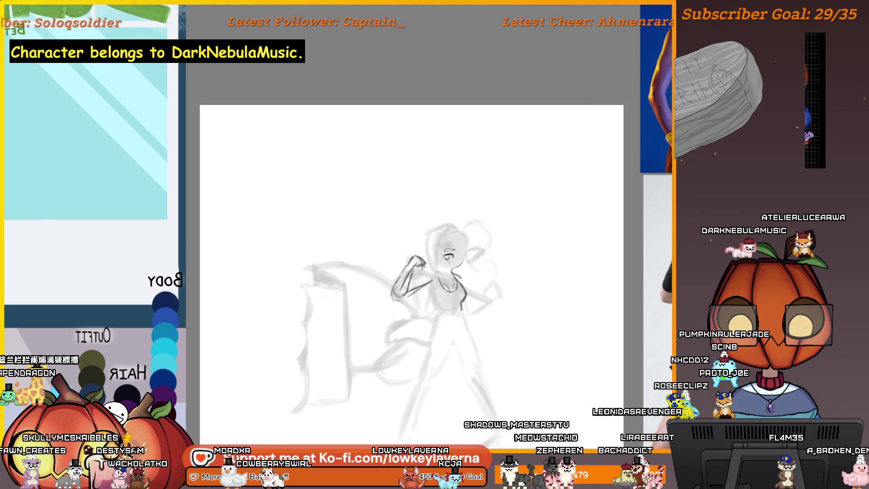
drag(438, 275, 429, 277)
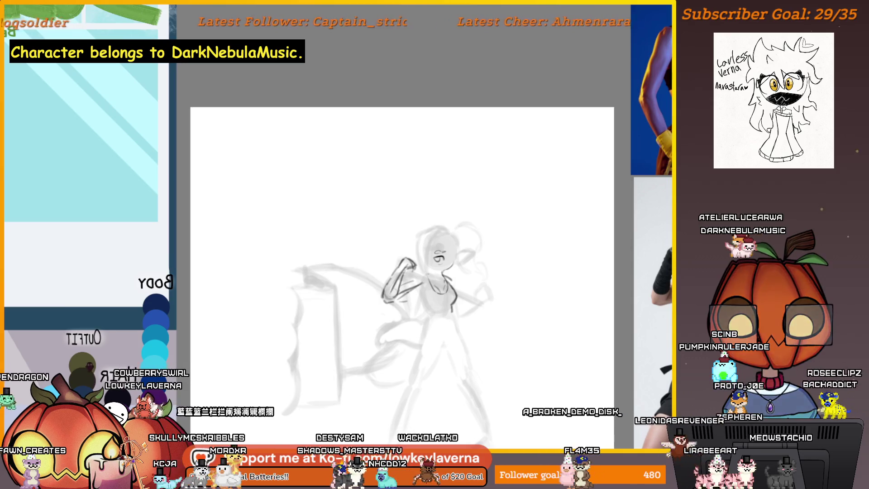
key(m)
mouse_move(65, 320)
mouse_down()
mouse_move(206, 270)
mouse_move(379, 255)
mouse_up()
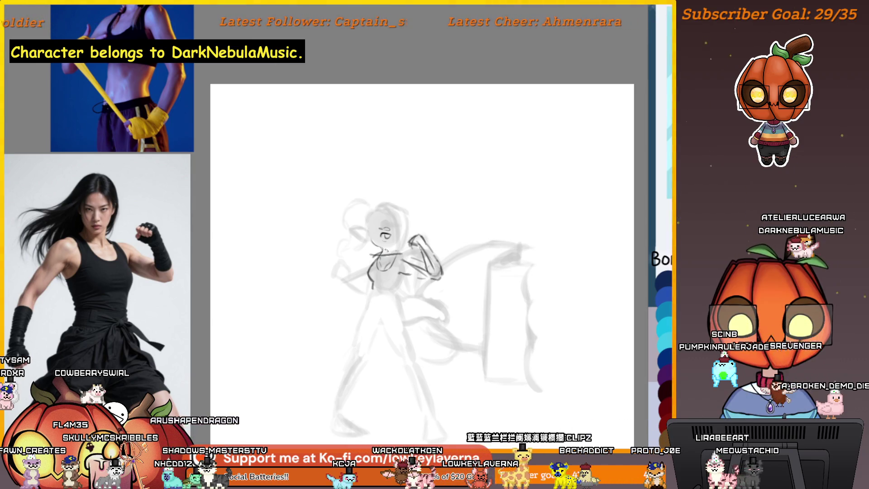
Step: Rotate the lasso-selected raised arm about 35° counter-clockwise
mouse_move(402, 238)
mouse_down()
mouse_move(470, 234)
mouse_move(450, 252)
mouse_up()
drag(509, 249, 491, 254)
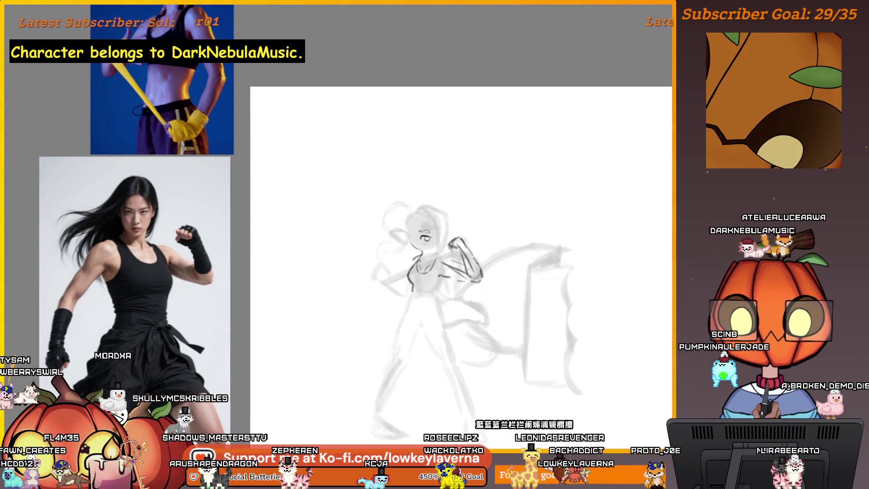
drag(454, 259, 426, 272)
key(ctrl+t)
drag(514, 282, 479, 252)
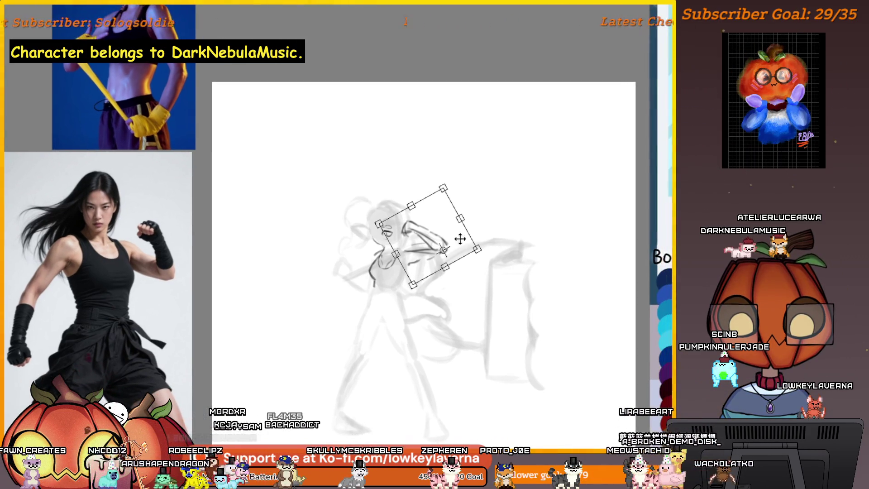
key(Return)
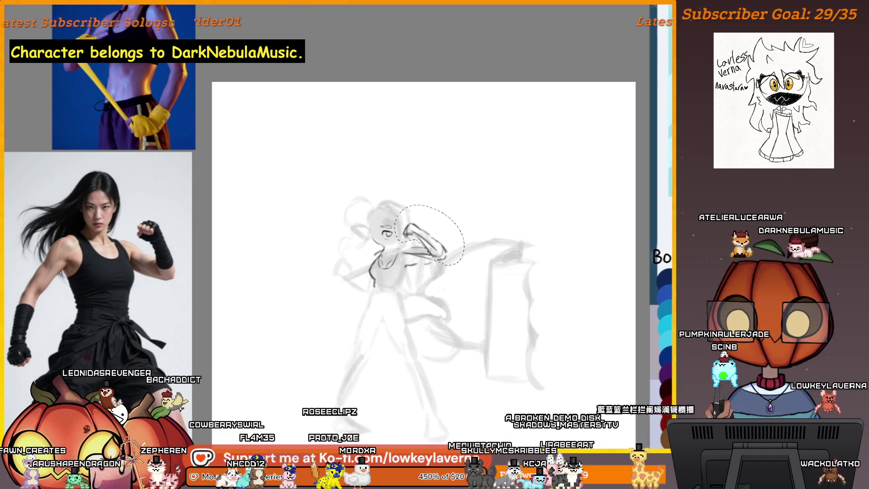
Step: Rotate the raised arm slightly back clockwise to refine its angle
key(ctrl+t)
drag(490, 185, 492, 223)
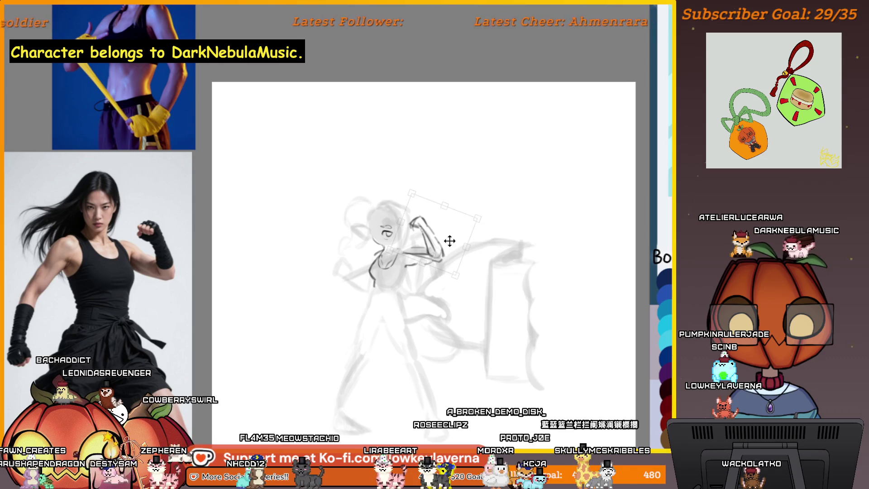
key(Return)
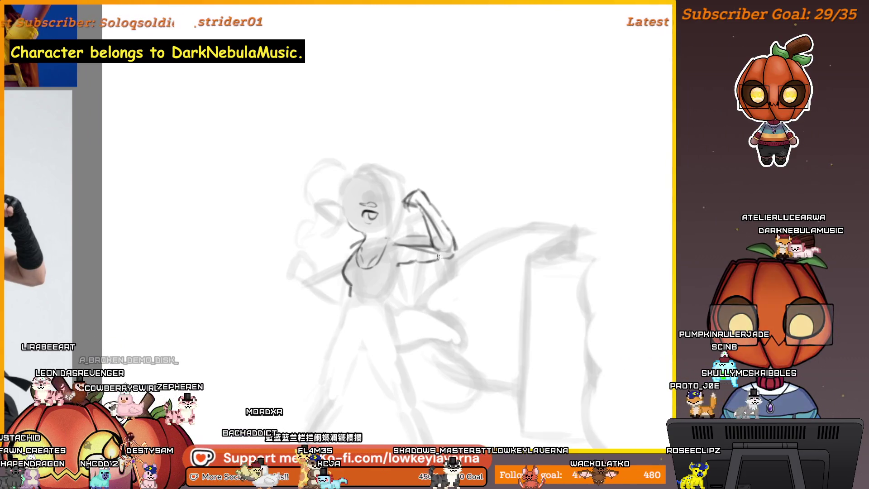
Step: Try a long diagonal stroke across the torso, remove it, and reposition the view
drag(310, 313, 432, 221)
key(ctrl+z)
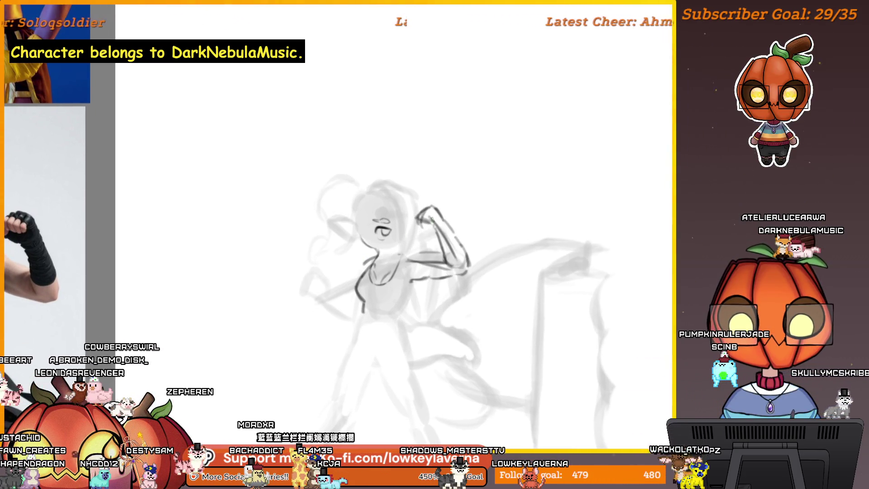
drag(317, 301, 433, 224)
key(ctrl+z)
drag(317, 301, 433, 224)
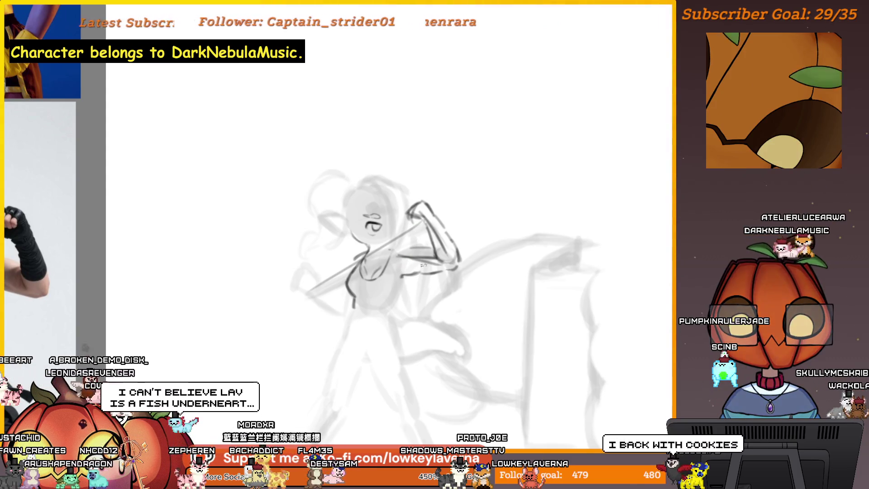
key(ctrl+z)
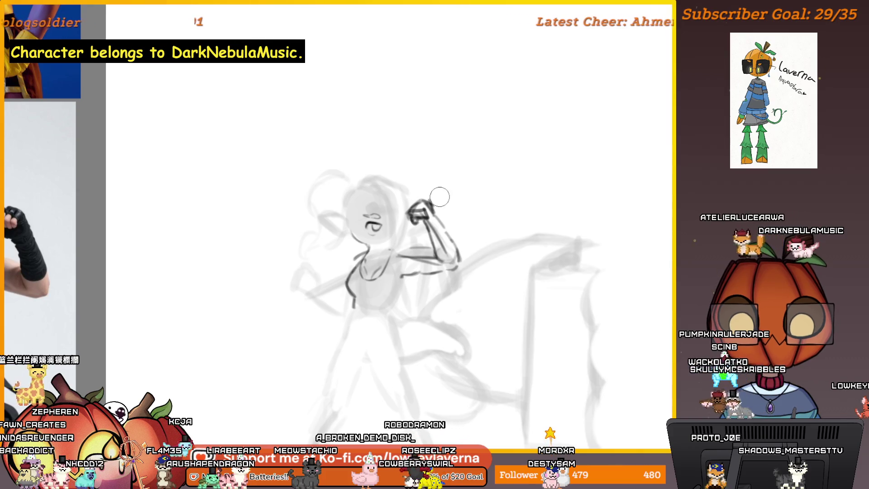
scroll(444, 183, up, 1)
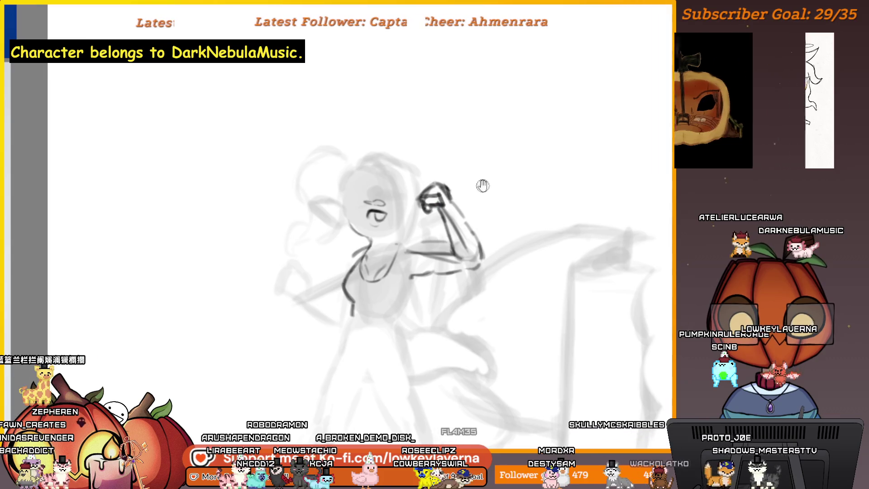
scroll(455, 208, down, 1)
scroll(456, 209, up, 1)
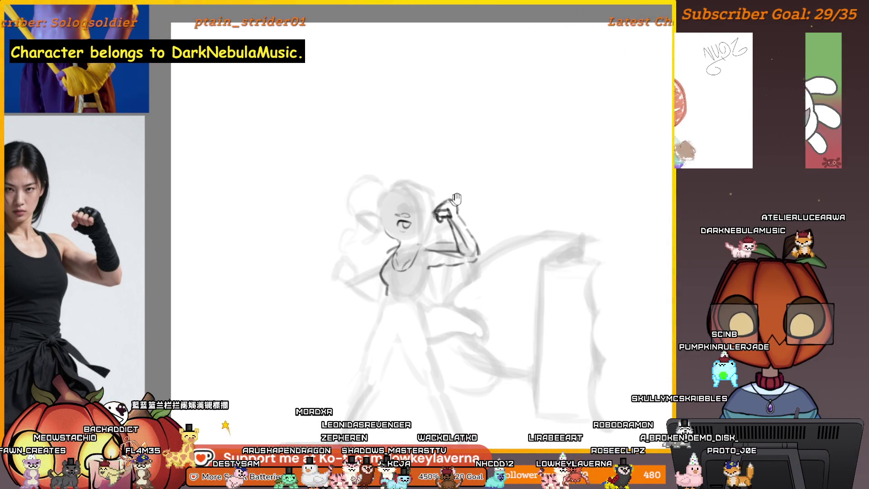
drag(453, 201, 465, 192)
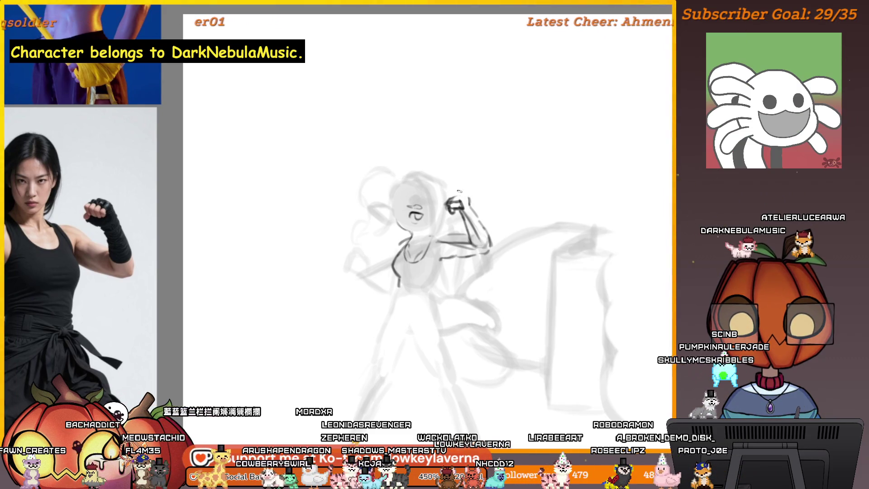
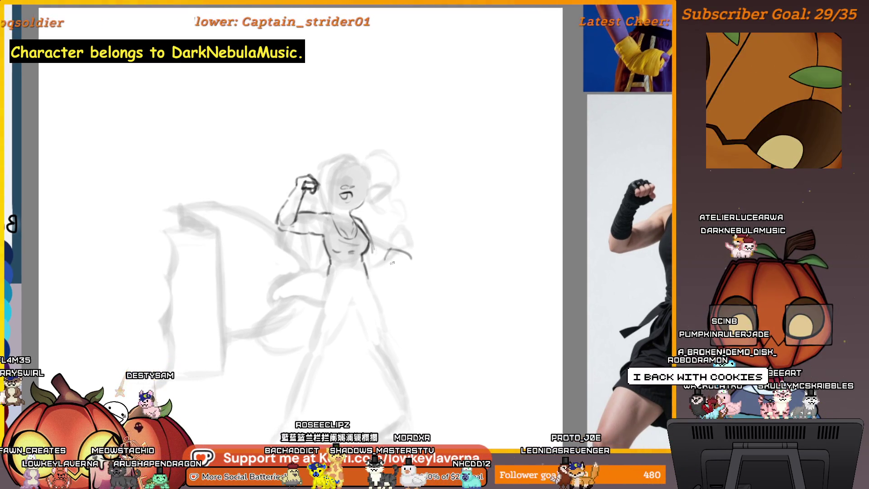
Step: Draw a vertical curve and a horizontal cross guide line on the head in a mirrored view
key(h)
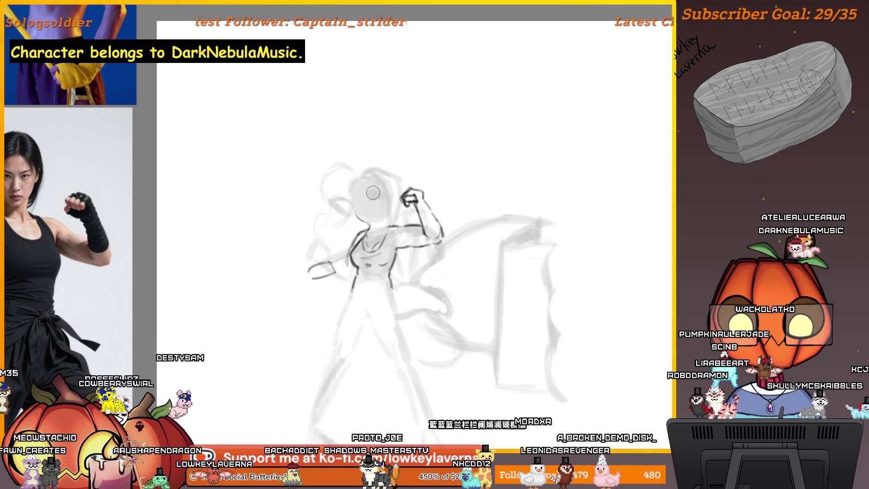
mouse_move(374, 180)
mouse_down()
mouse_move(387, 217)
mouse_move(389, 196)
mouse_move(367, 204)
mouse_up()
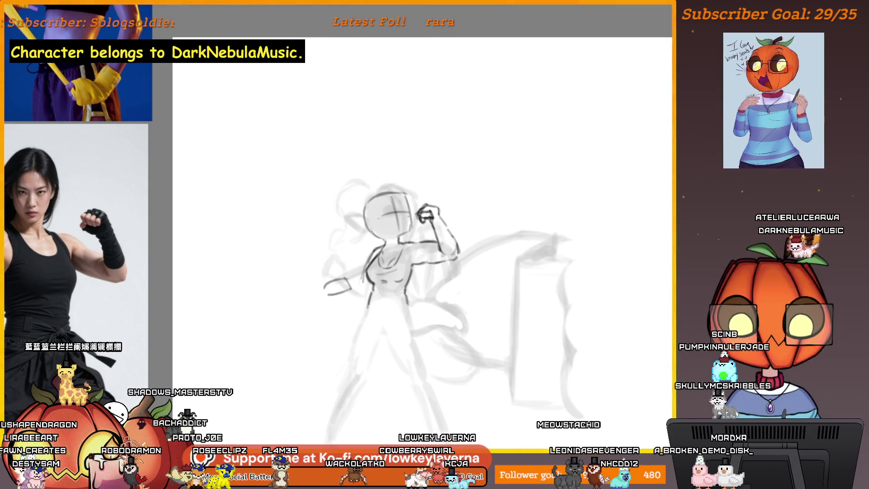
key(m)
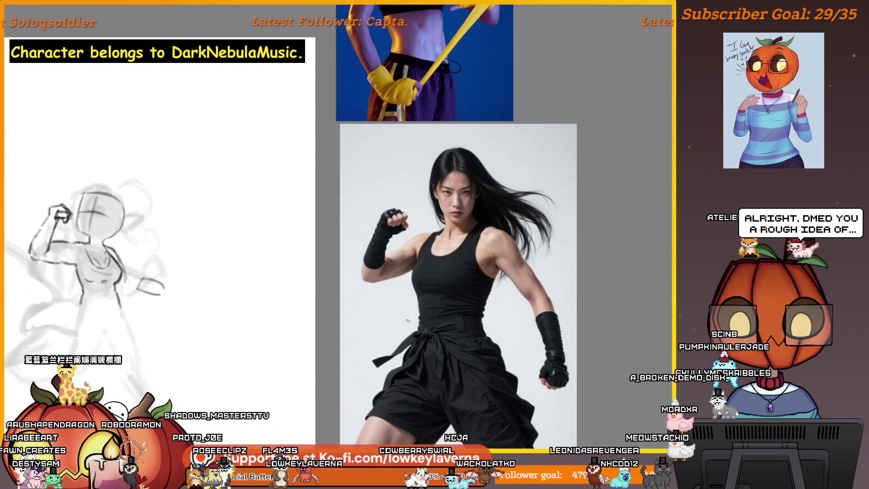
key(m)
key(ctrl+z)
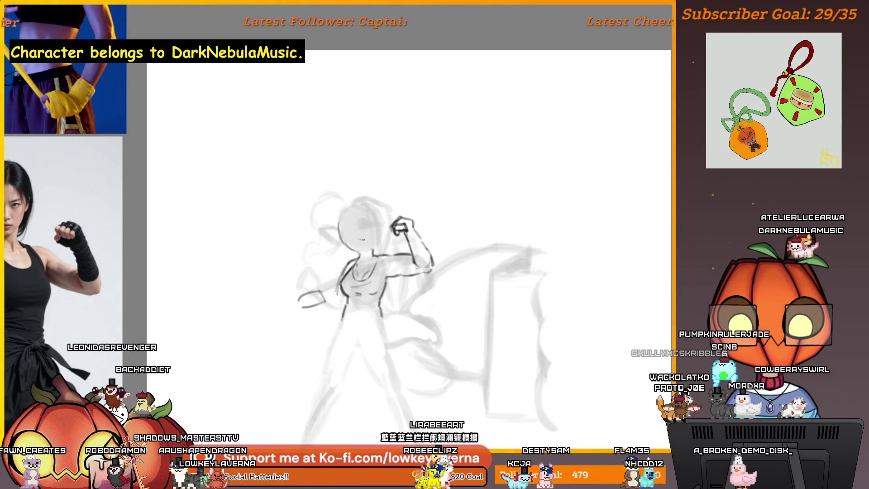
mouse_move(359, 239)
mouse_down()
mouse_move(381, 238)
mouse_move(352, 230)
mouse_up()
Step: Undo the first mouth stroke and redraw a short curved mouth on the face
key(ctrl+z)
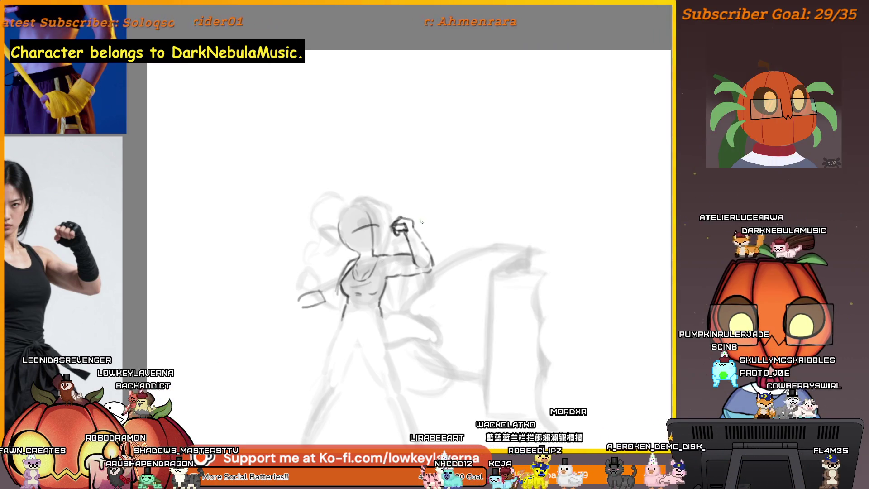
drag(360, 238, 381, 238)
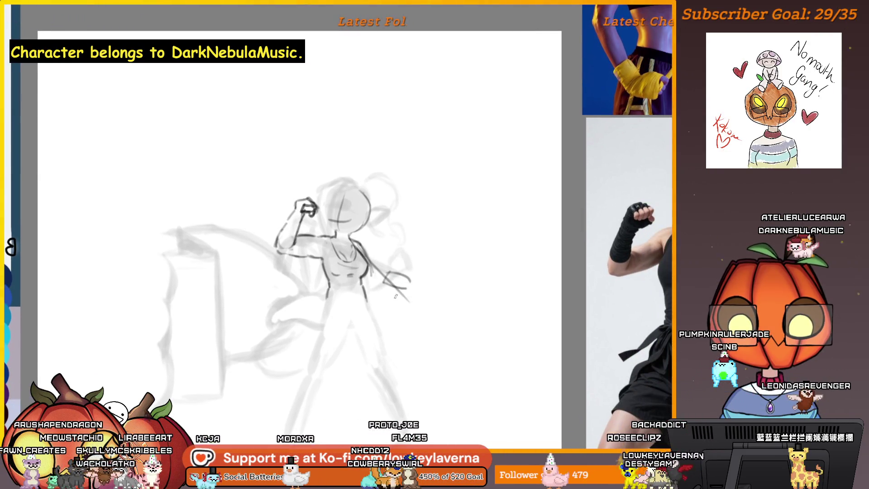
Step: Enlarge the brush and redraw the arm line and lowered hand from the figure's side
key(e)
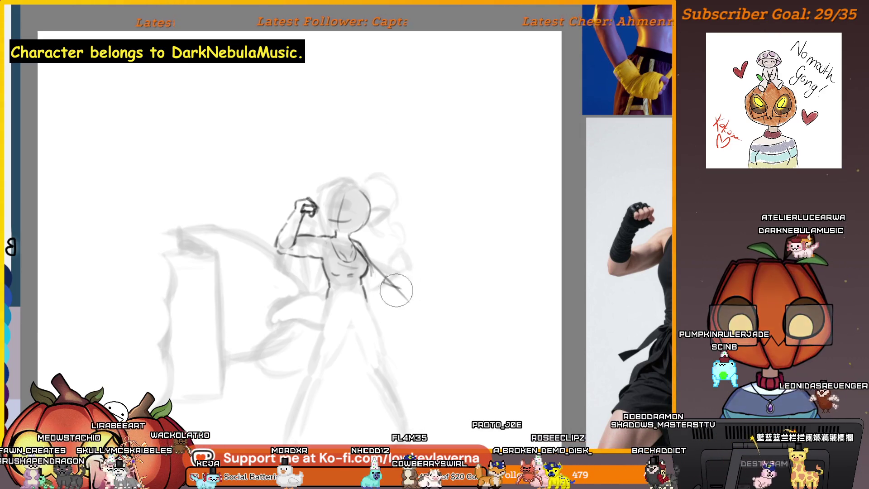
drag(403, 262, 411, 313)
drag(372, 259, 404, 300)
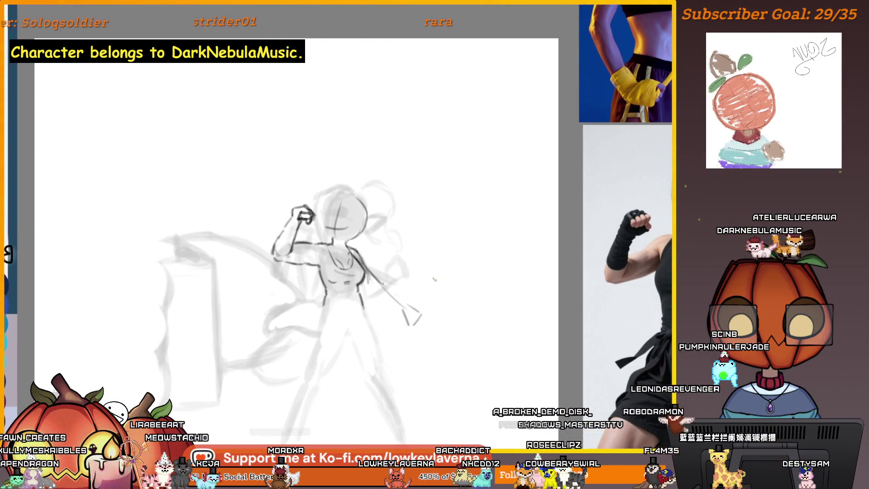
key(ctrl+z)
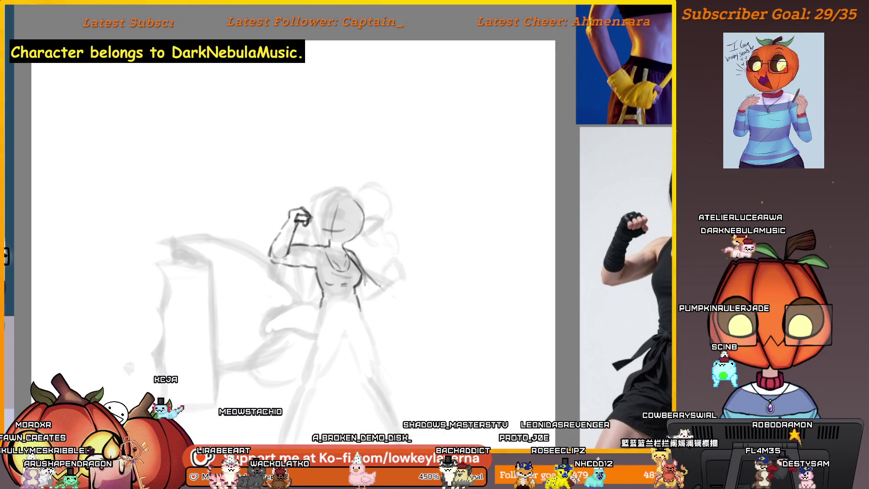
drag(382, 287, 411, 280)
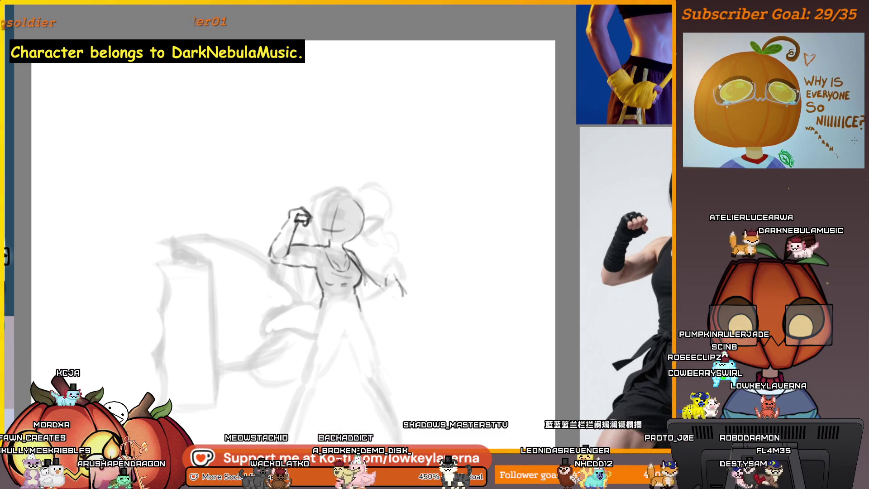
drag(401, 289, 397, 304)
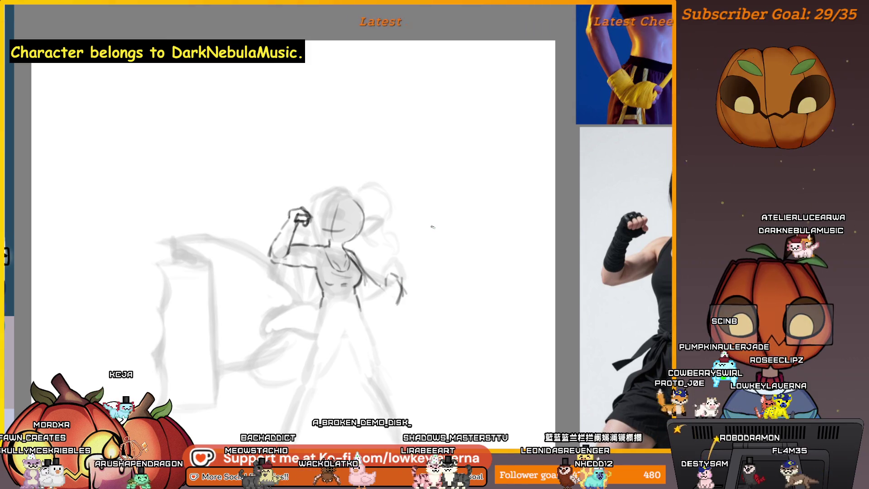
Step: In the mirrored view, draw the lowered fist, sketch a staff line to it, and lasso the fist
key(m)
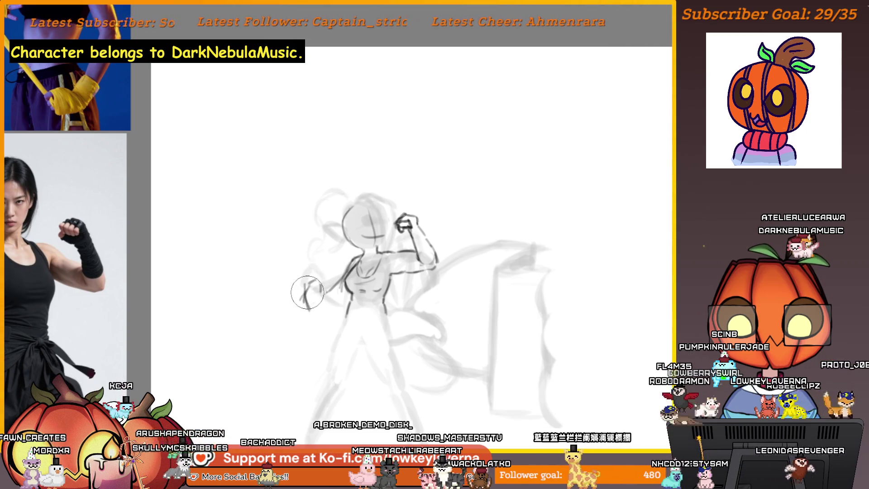
drag(317, 282, 308, 311)
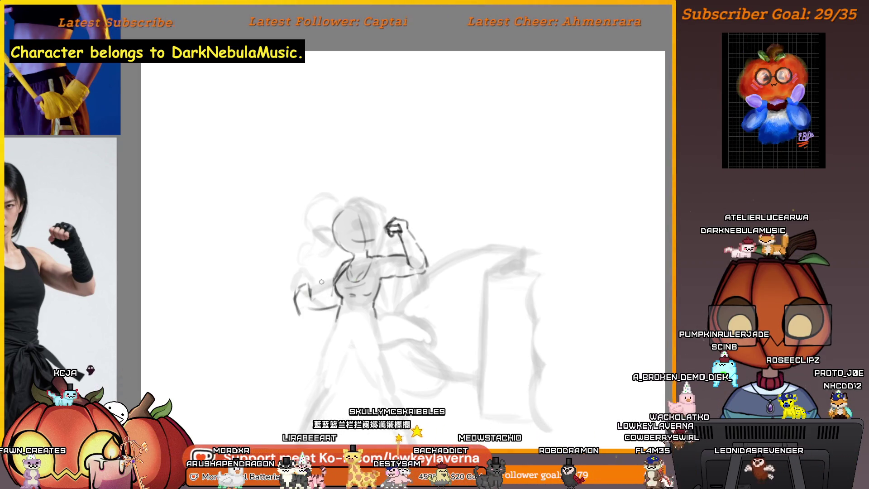
drag(393, 230, 302, 302)
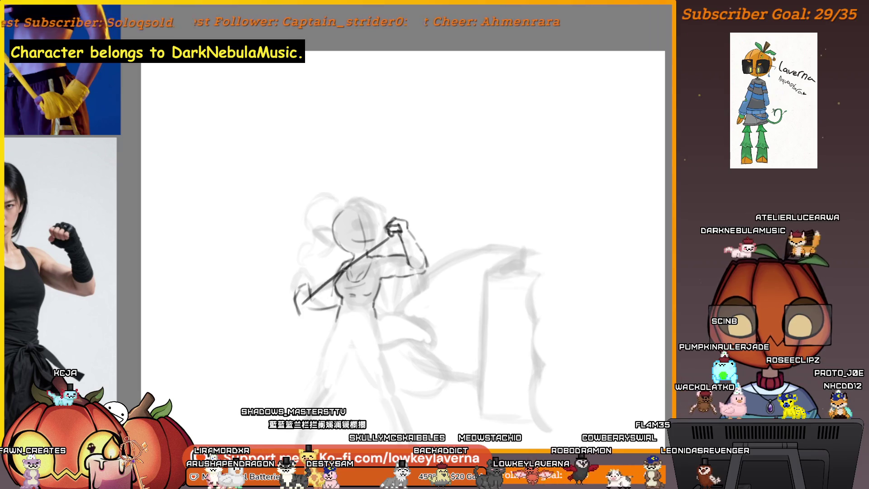
drag(398, 229, 306, 310)
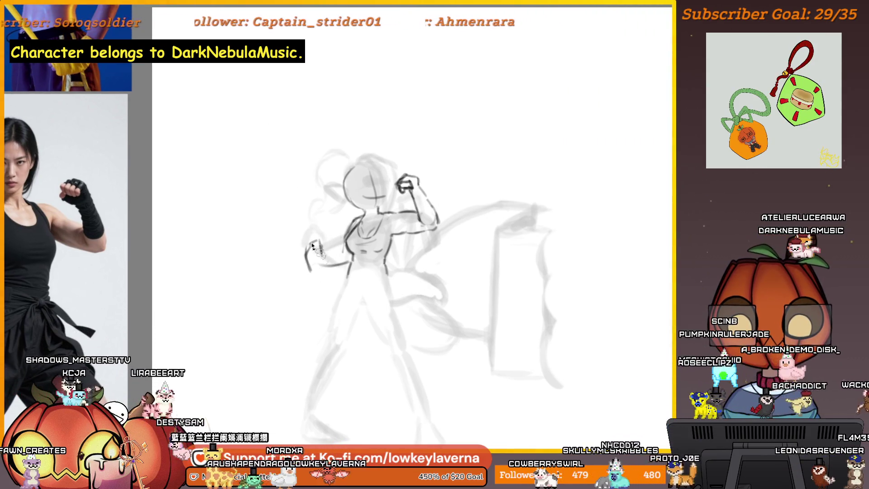
drag(320, 223, 314, 276)
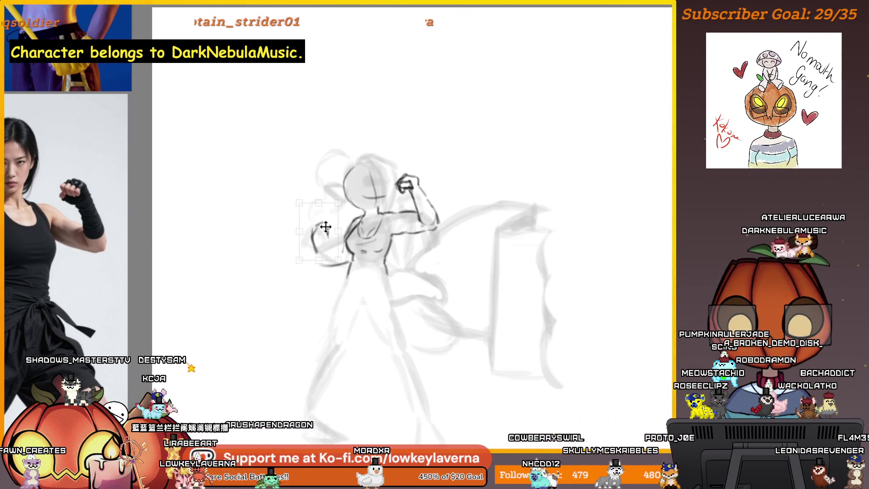
Step: Nudge the lassoed fist slightly left and trace the lowered forearm with a darker line
drag(327, 226, 323, 227)
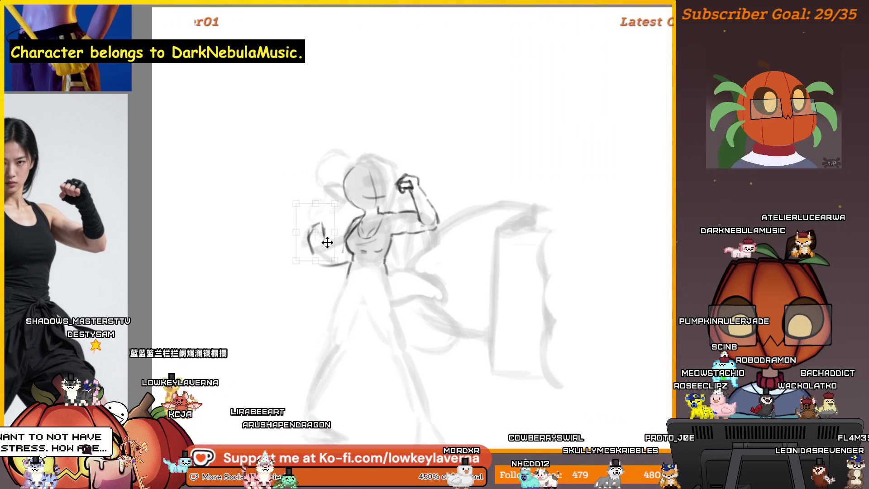
key(Return)
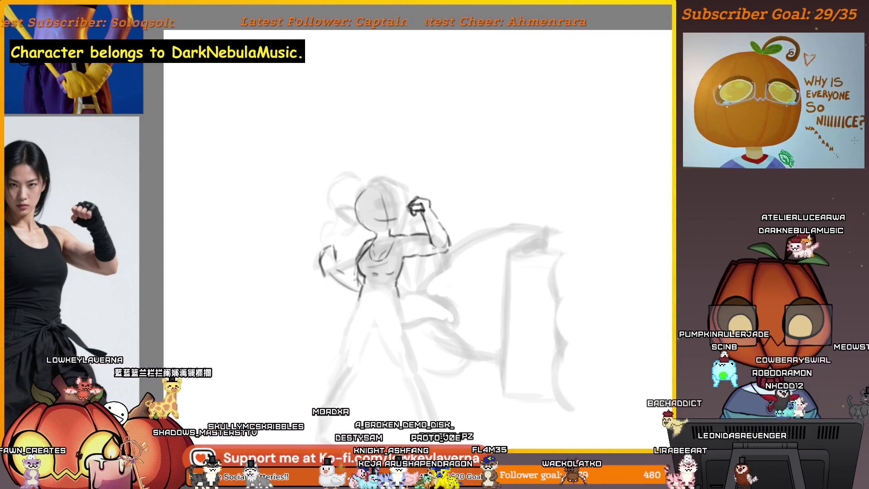
mouse_move(337, 271)
mouse_down()
mouse_move(361, 282)
mouse_move(358, 298)
mouse_up()
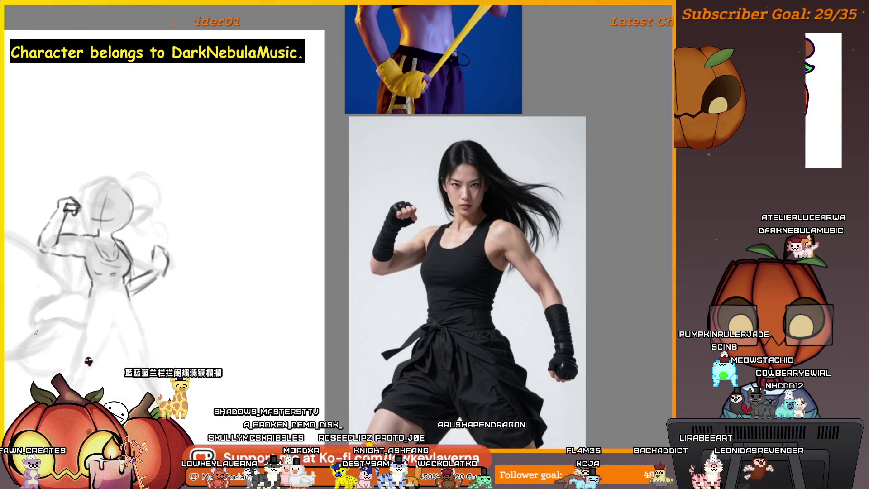
key(m)
drag(488, 274, 532, 267)
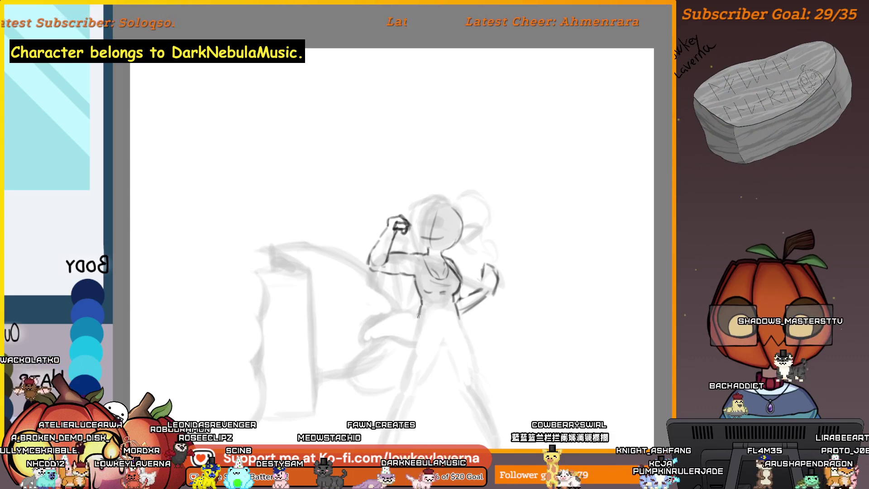
Step: Trace the figure's right leg and its inner line in darker strokes
mouse_move(464, 299)
mouse_down()
mouse_move(446, 241)
mouse_move(445, 249)
mouse_up()
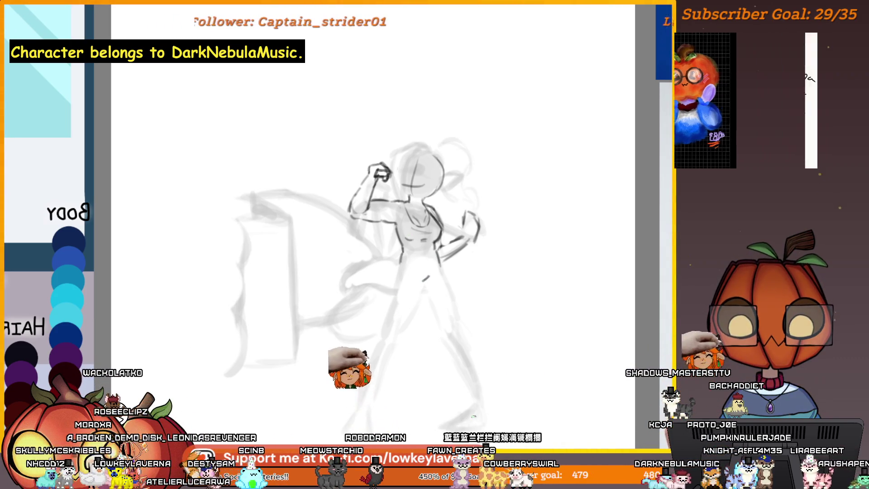
drag(438, 265, 451, 302)
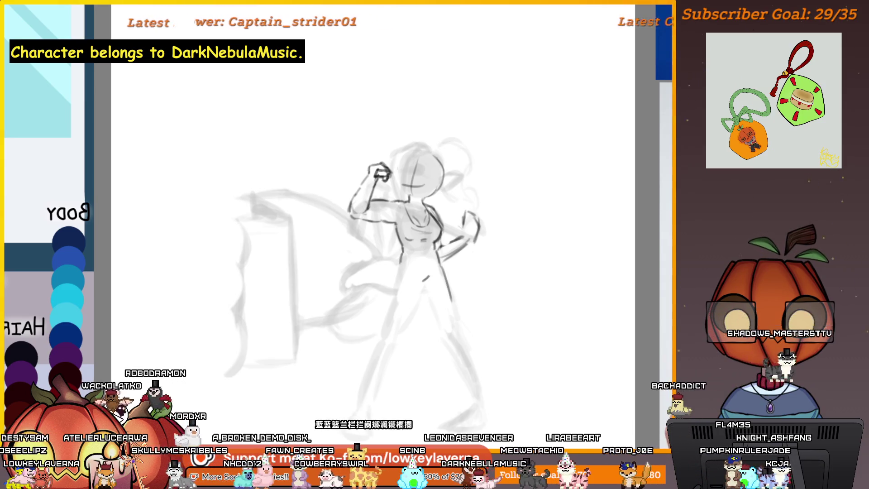
mouse_move(424, 280)
mouse_down()
mouse_move(435, 319)
mouse_move(447, 290)
mouse_move(440, 284)
mouse_up()
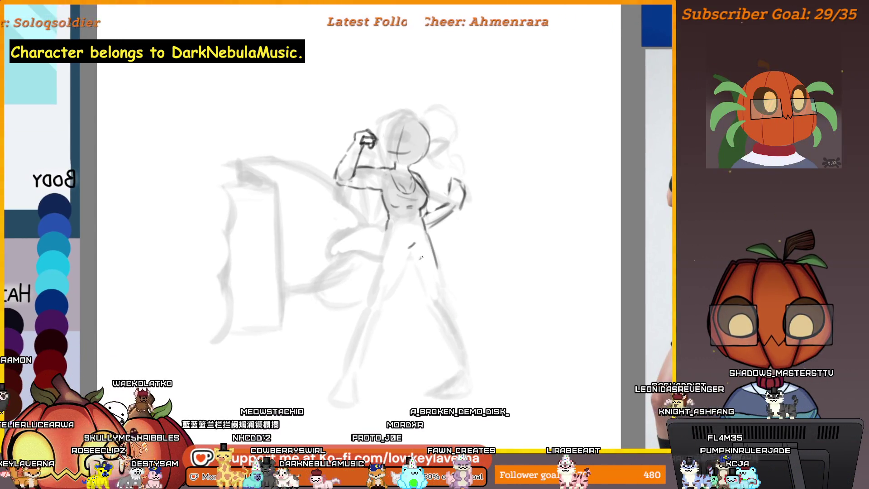
Step: In the mirrored view, extend the staff line past the foot, then shift the selected leg slightly left
key(m)
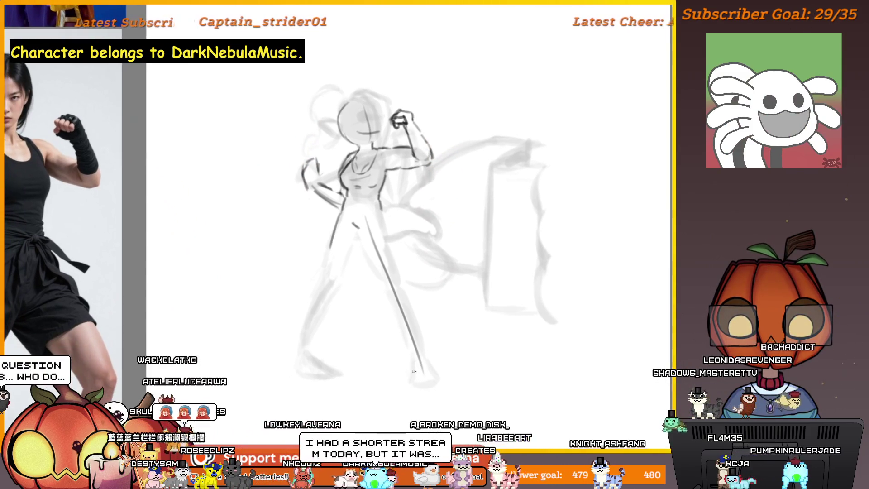
drag(414, 373, 429, 389)
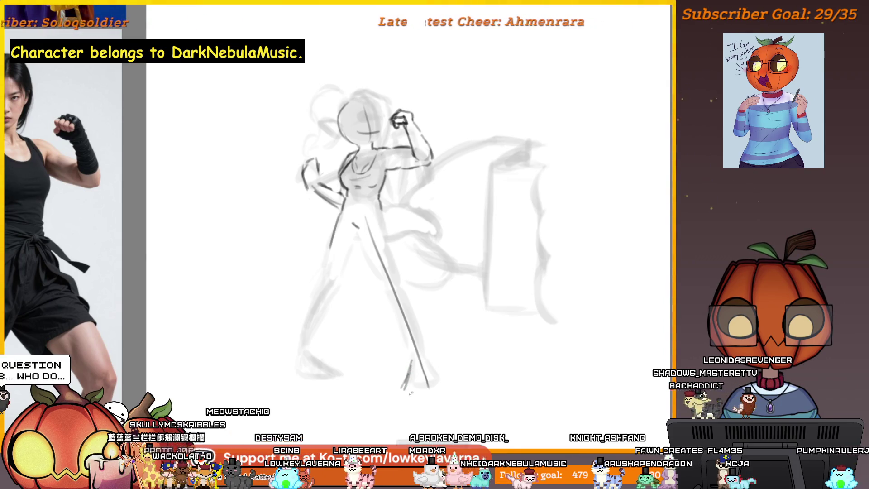
key(ctrl+z)
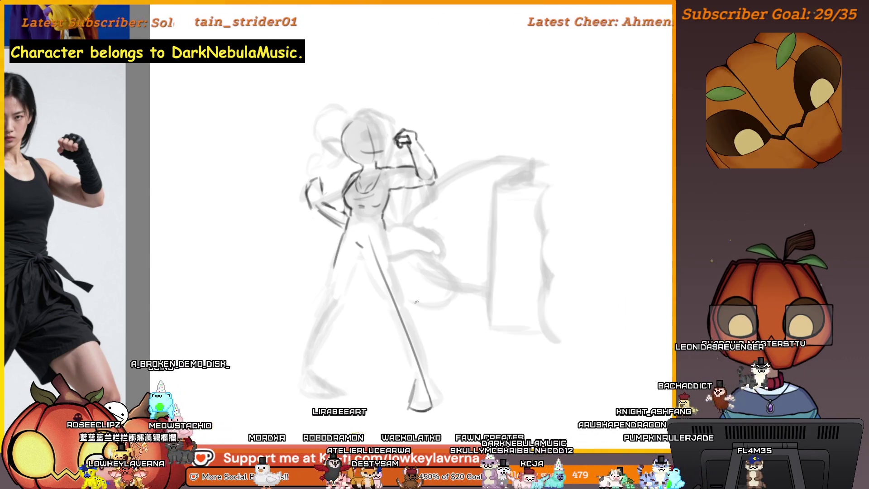
key(m)
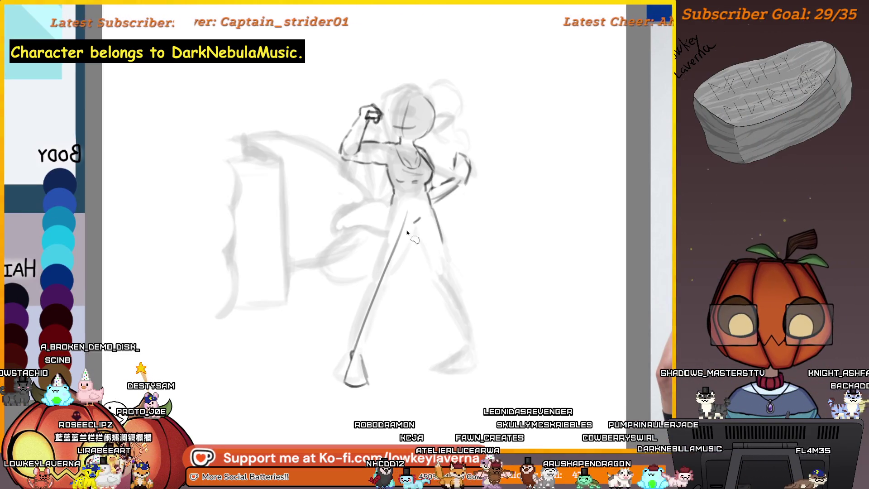
key(ctrl+t)
drag(369, 246, 355, 246)
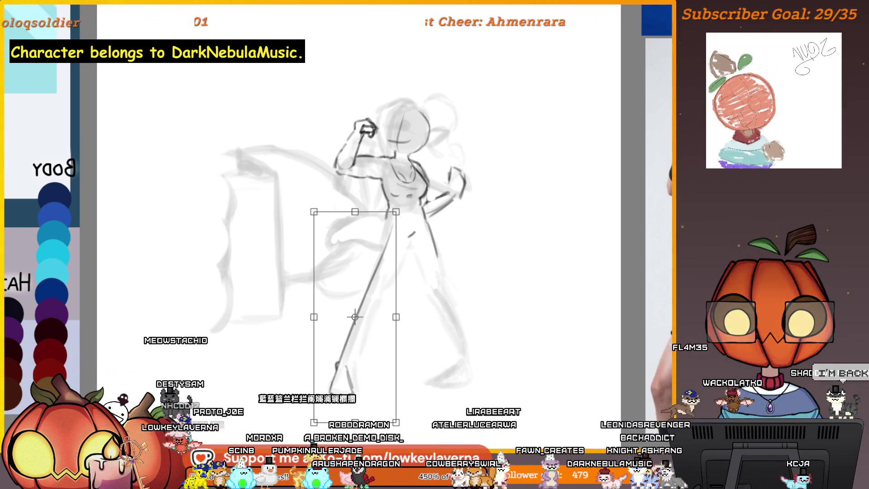
key(Return)
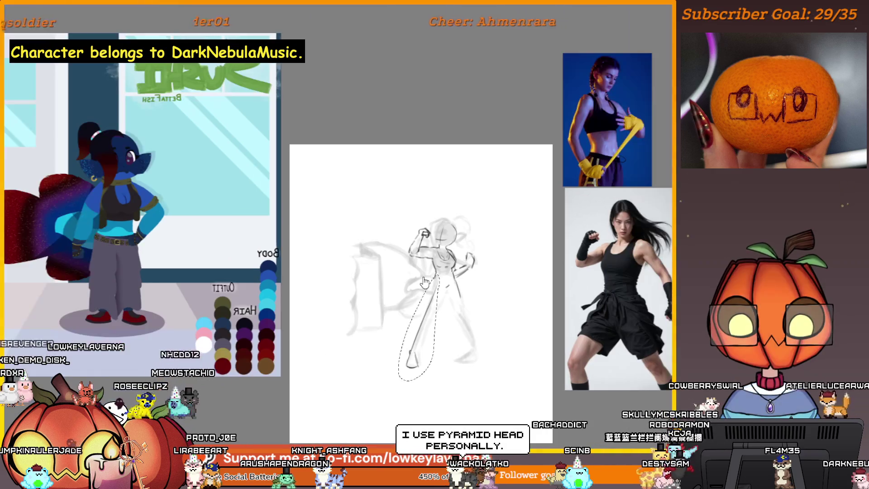
key(alt+f)
key(Escape)
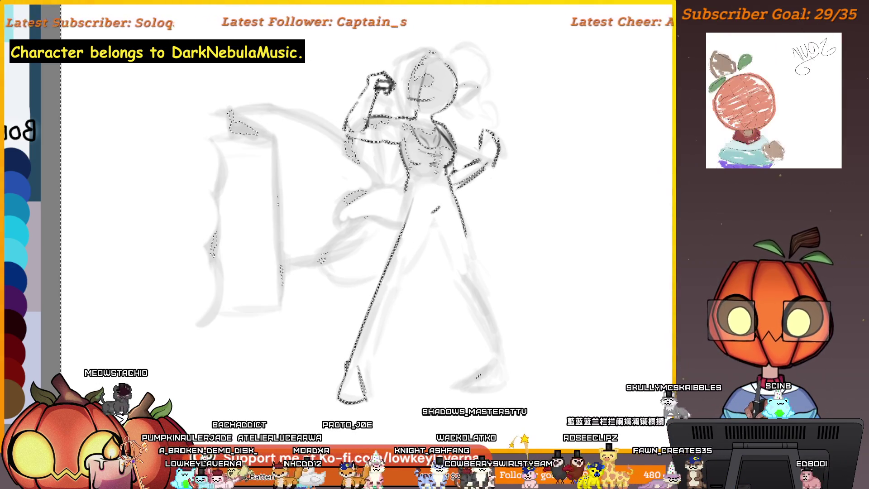
Step: Clear the lineart selection, pan the sketch across the view, and mirror the canvas horizontally
click(251, 125)
key(ctrl+d)
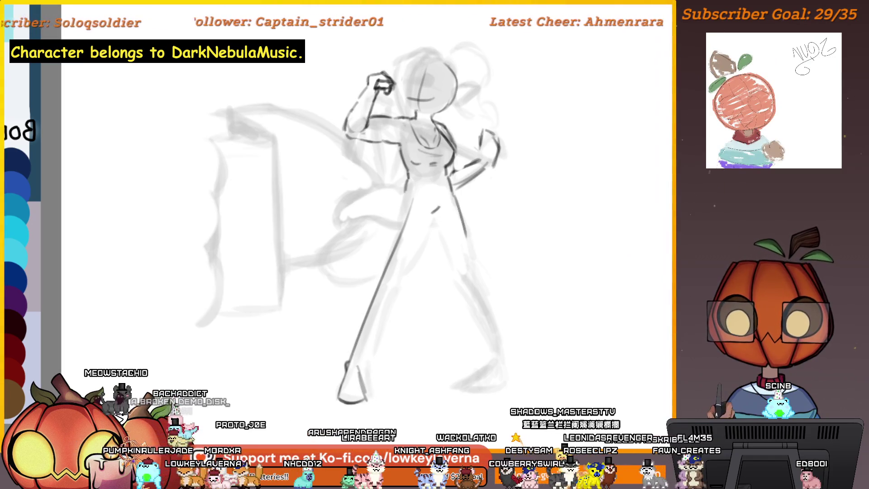
drag(392, 267, 342, 280)
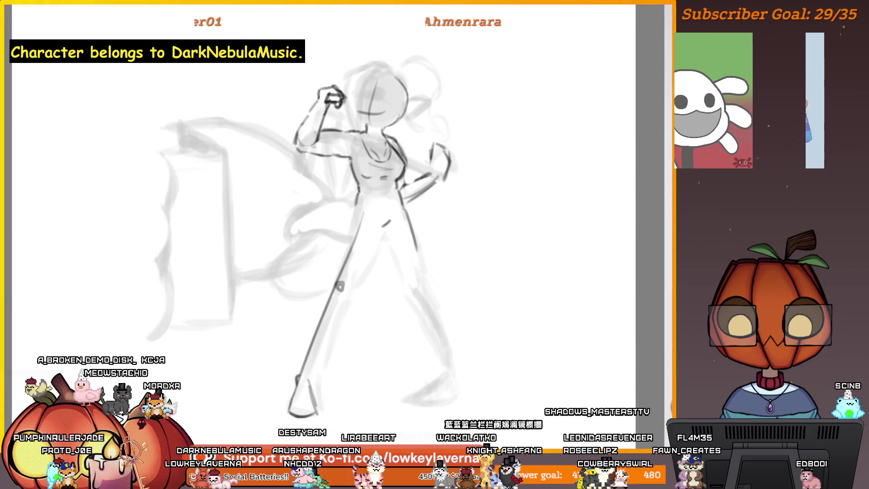
drag(350, 295, 347, 296)
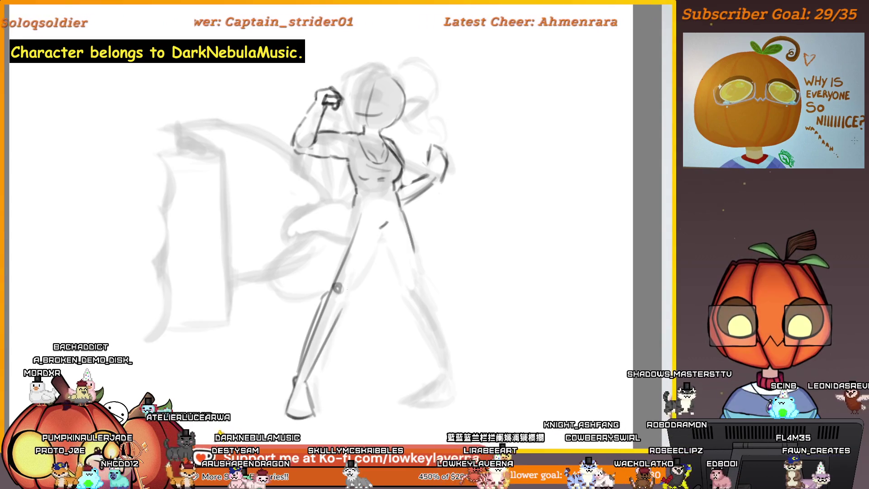
drag(434, 244, 181, 244)
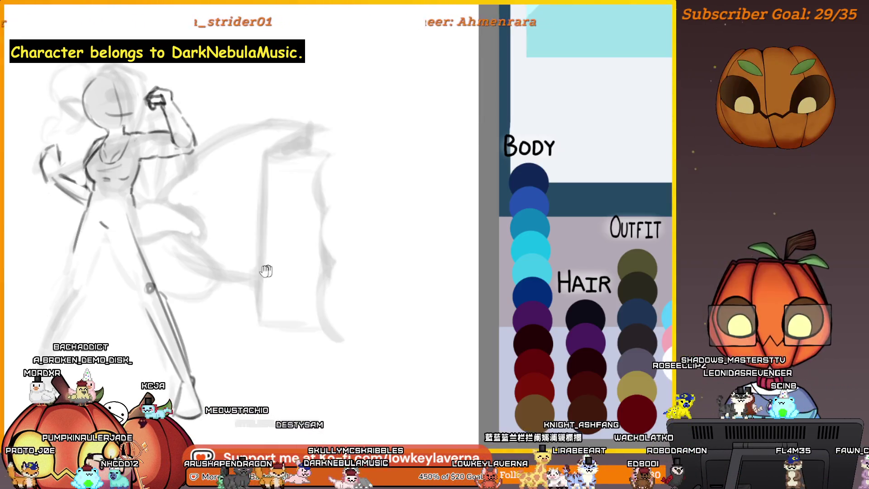
key(m)
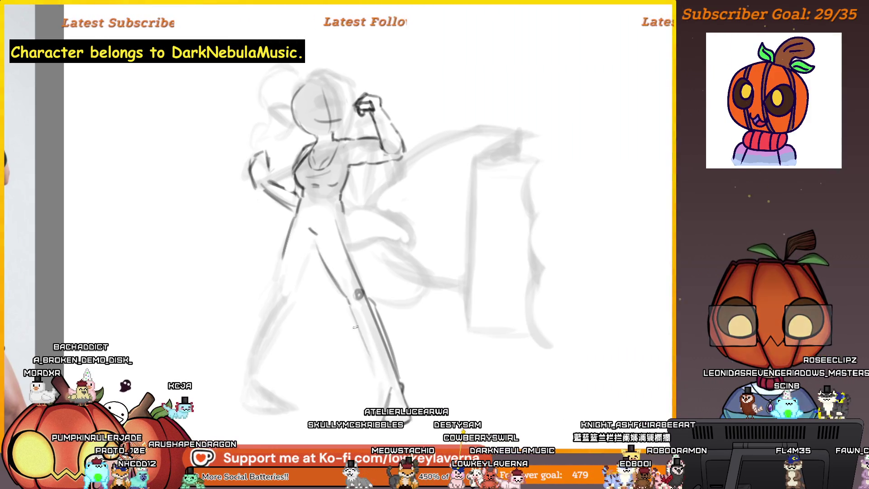
Step: Zoom out and pan to the reference art's torso, studded belt and hand on hip
scroll(382, 254, down, 2)
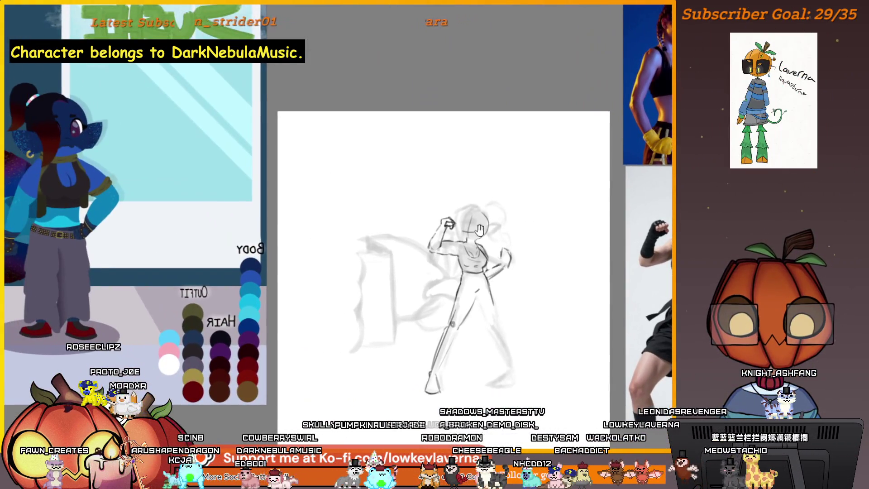
drag(506, 235, 531, 240)
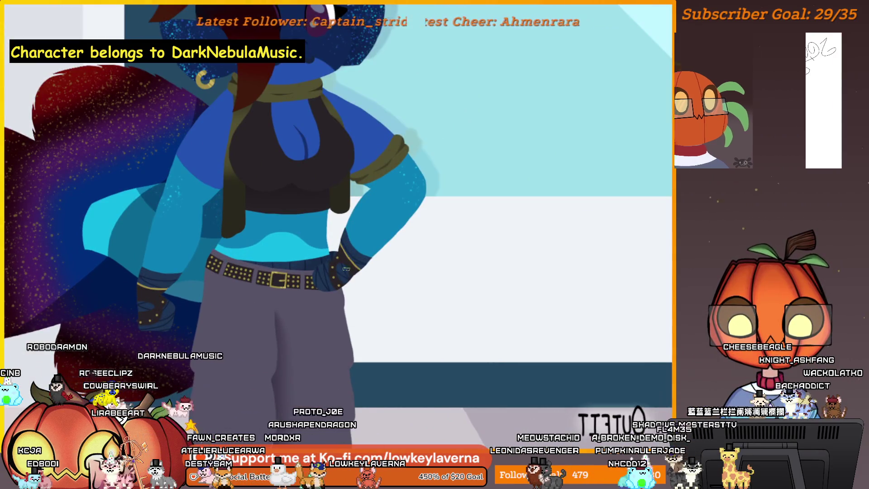
Step: Look over the reference's hand and belt, then pan back to the fighter sketch
drag(356, 267, 339, 310)
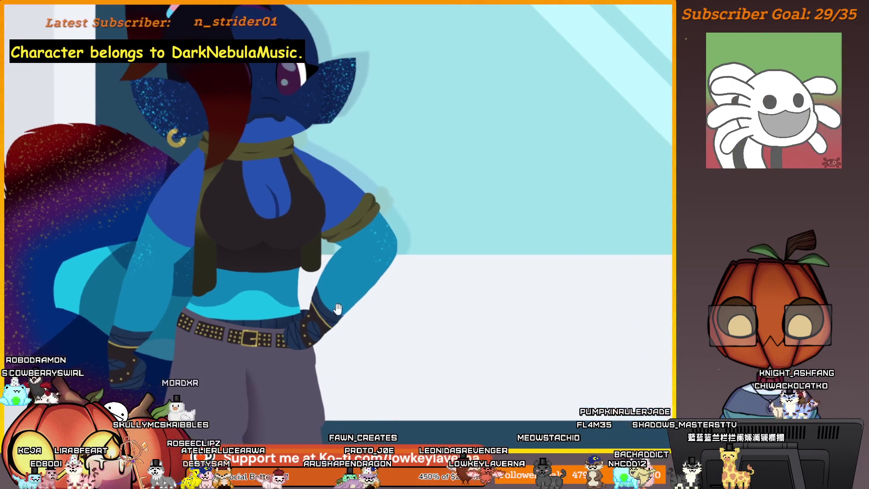
scroll(326, 290, down, 2)
scroll(323, 313, down, 3)
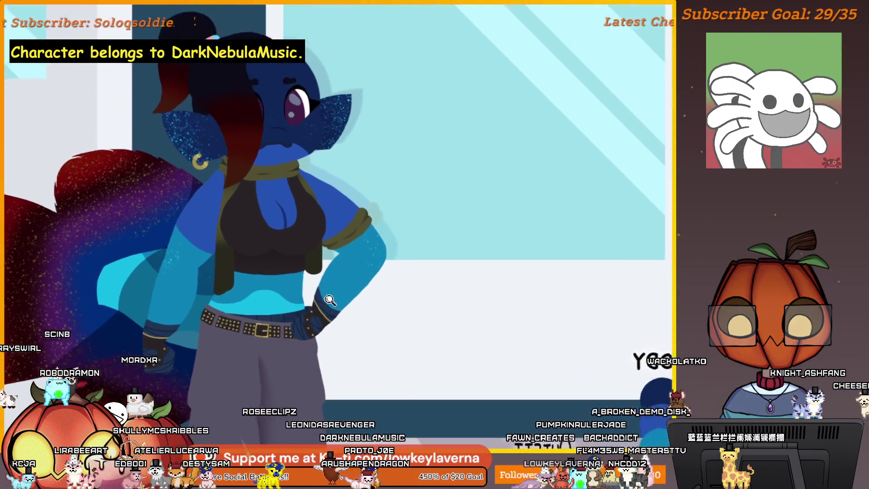
scroll(410, 351, up, 5)
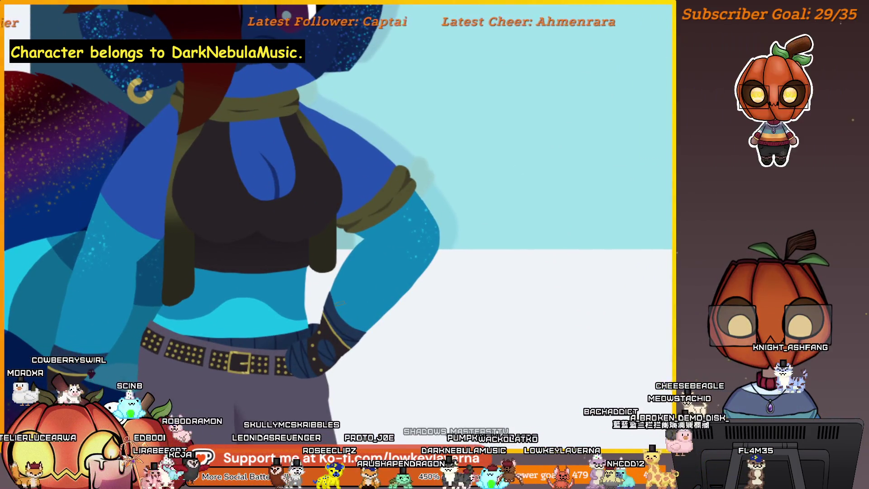
scroll(353, 342, down, 5)
mouse_move(533, 342)
mouse_down()
mouse_move(381, 243)
mouse_move(261, 286)
mouse_up()
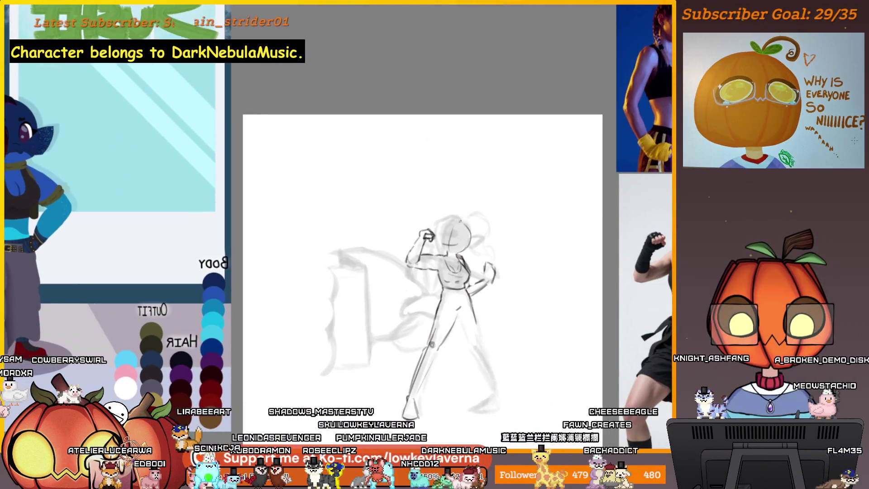
Step: Position the reference photos beside the canvas and draw a foot at the bottom of the left leg
drag(504, 247, 445, 252)
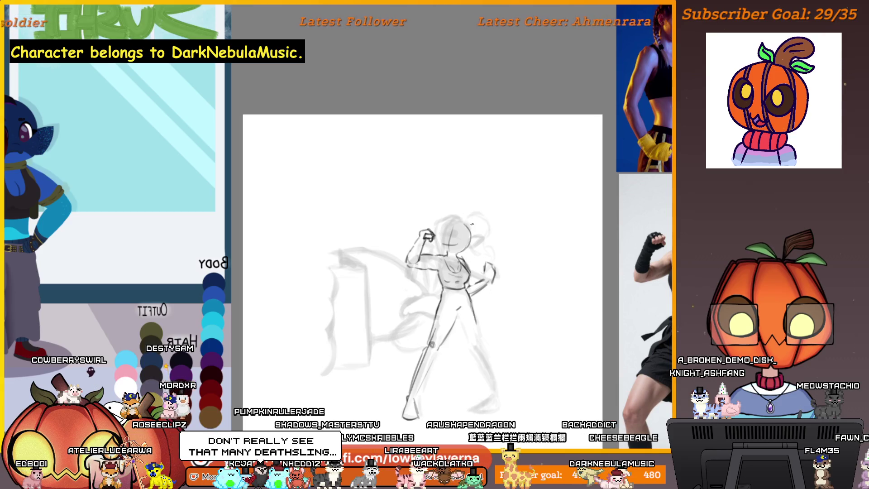
drag(471, 224, 491, 217)
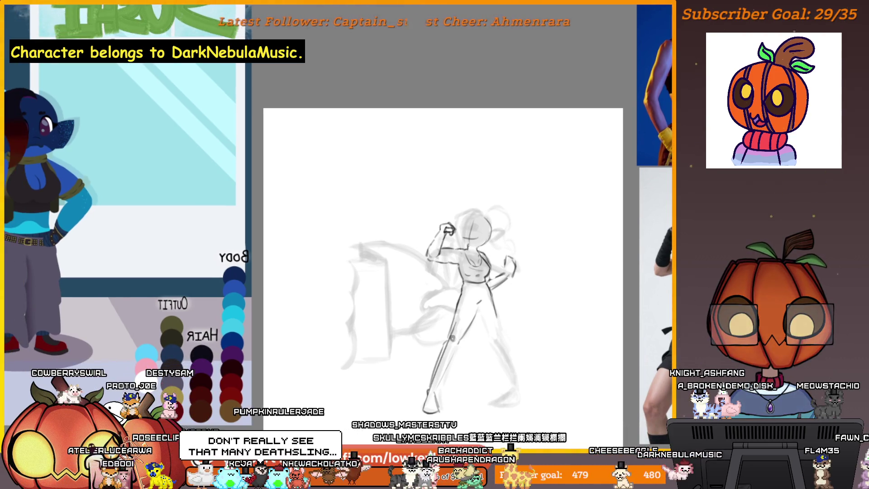
drag(428, 393, 438, 411)
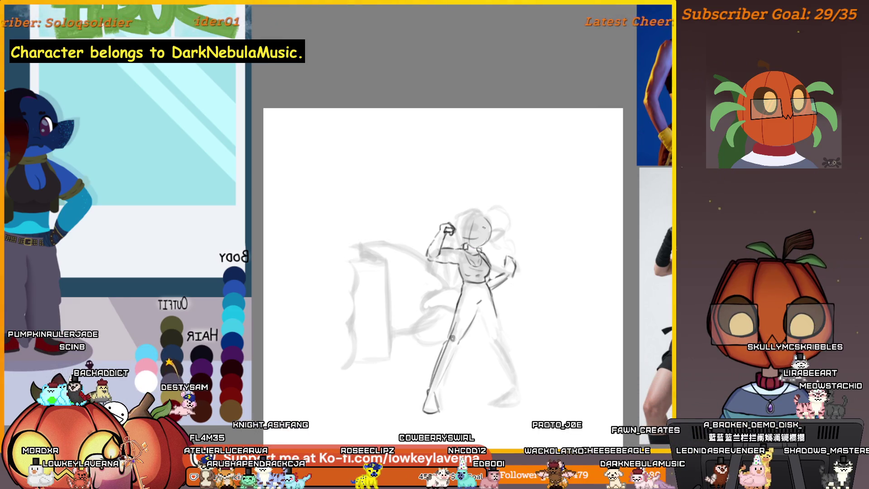
scroll(502, 198, up, 2)
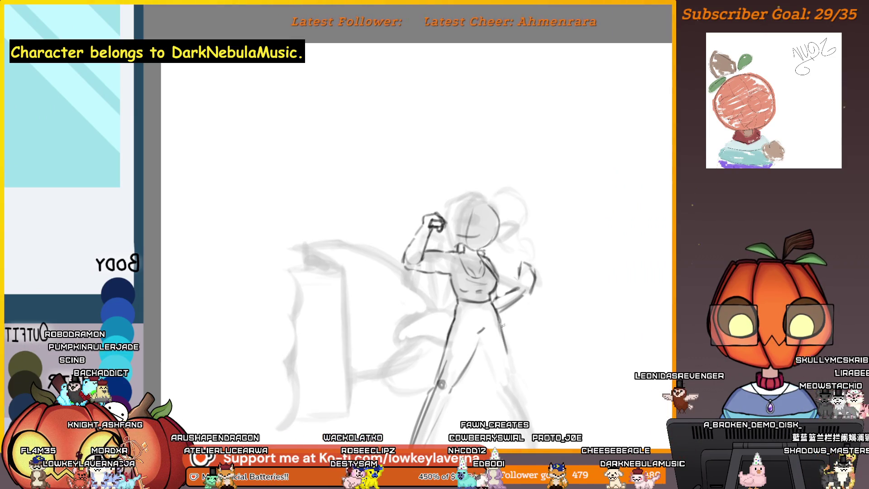
Step: Inspect the head and flexed arm close up, zoom back out, and mirror the view horizontally
scroll(579, 187, up, 3)
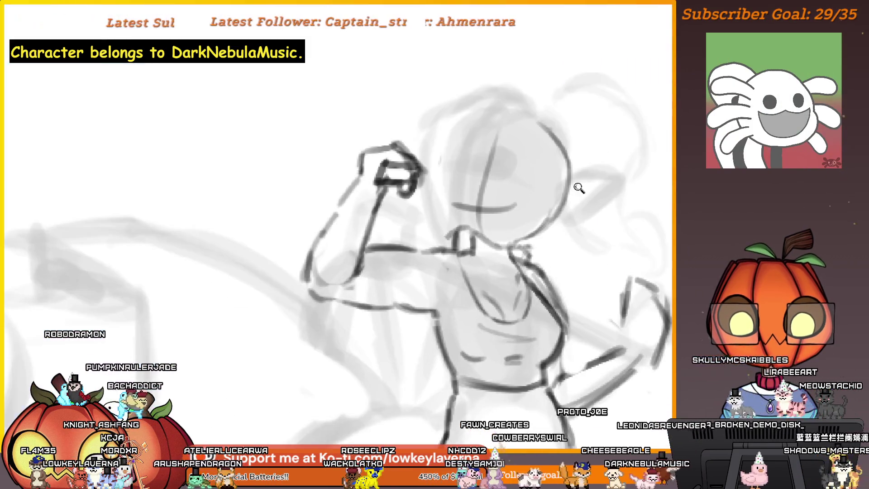
drag(520, 261, 567, 271)
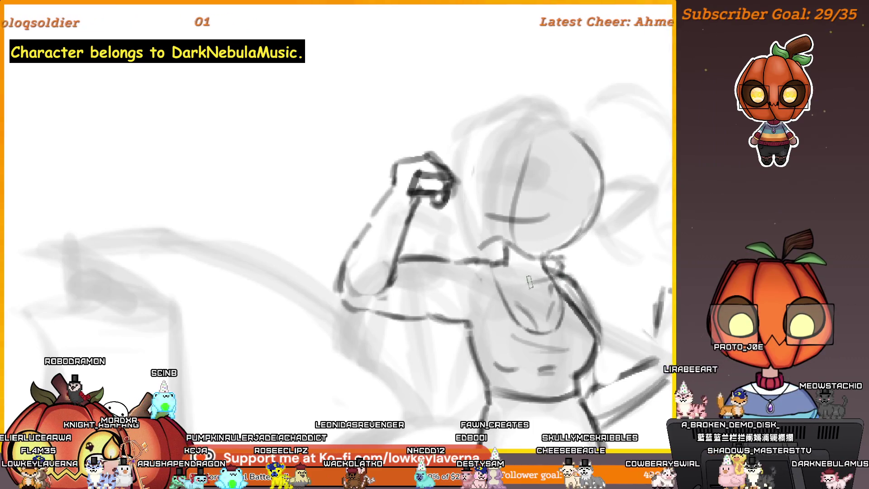
drag(490, 261, 480, 286)
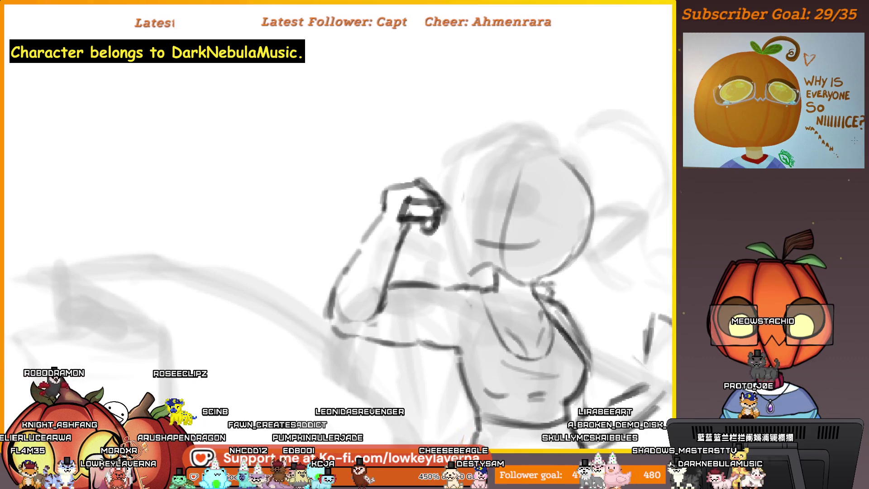
scroll(524, 318, down, 3)
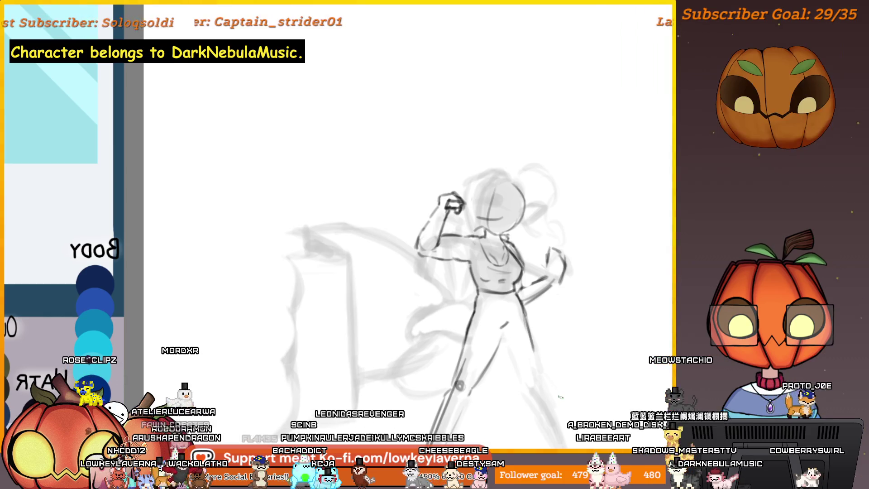
scroll(561, 411, down, 2)
mouse_move(502, 279)
mouse_down()
mouse_move(548, 316)
mouse_move(551, 336)
mouse_up()
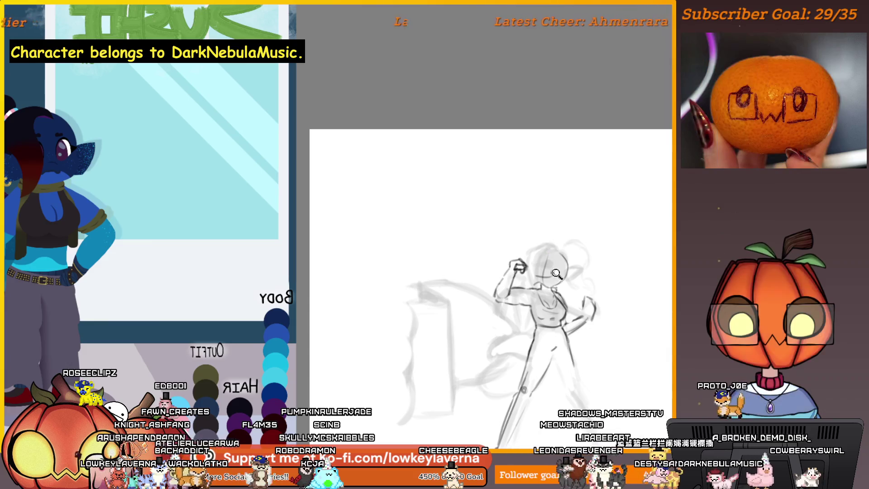
scroll(545, 285, up, 3)
scroll(540, 274, up, 2)
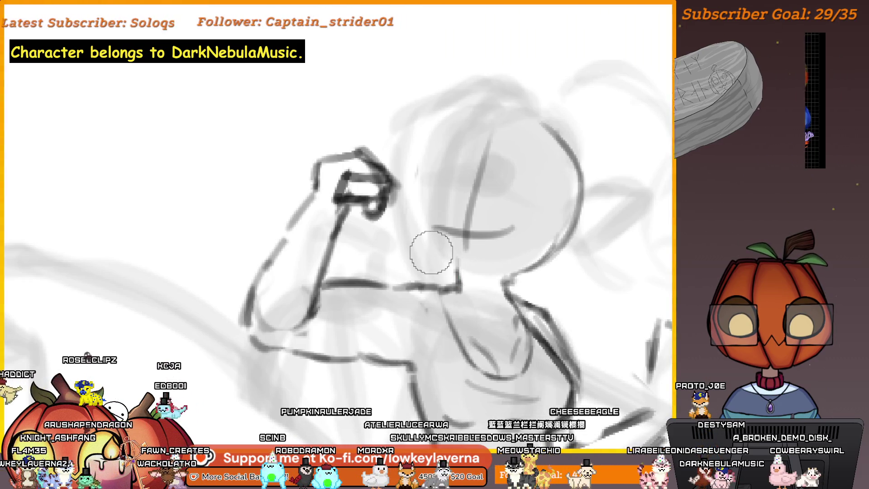
scroll(483, 250, down, 5)
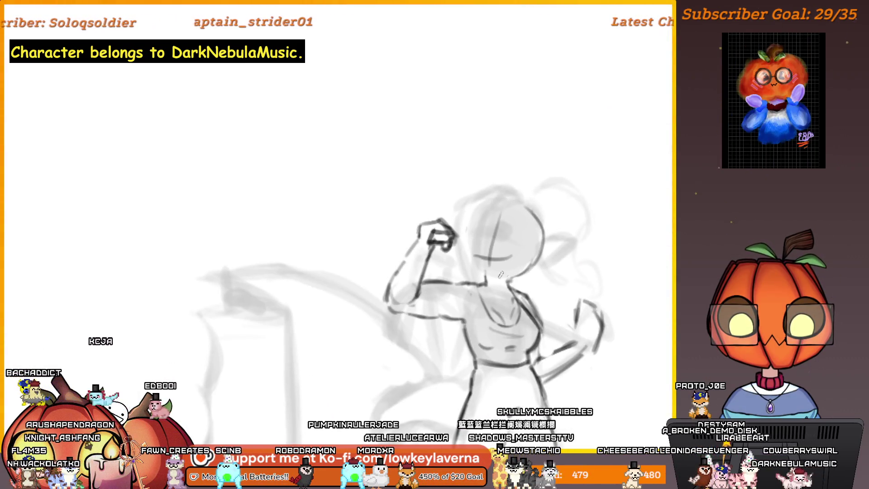
key(h)
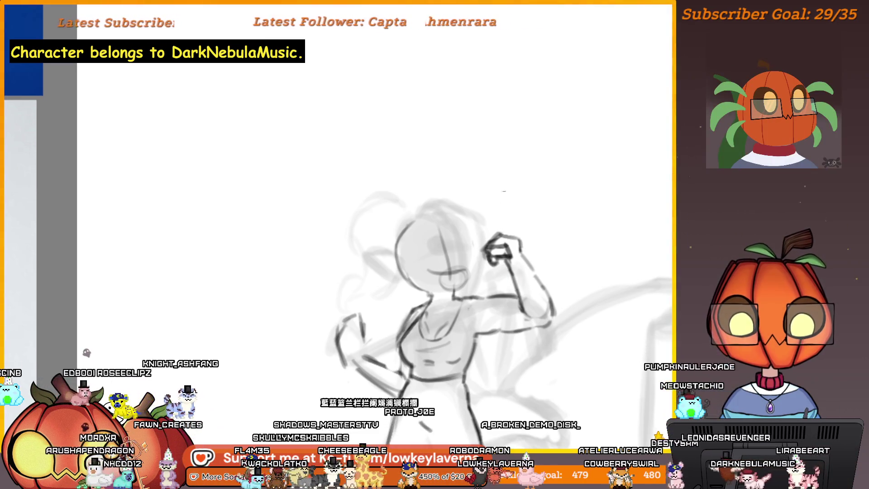
Step: Make the faint punching-bag rough layer visible again and flip the canvas back to unmirrored
scroll(512, 250, down, 3)
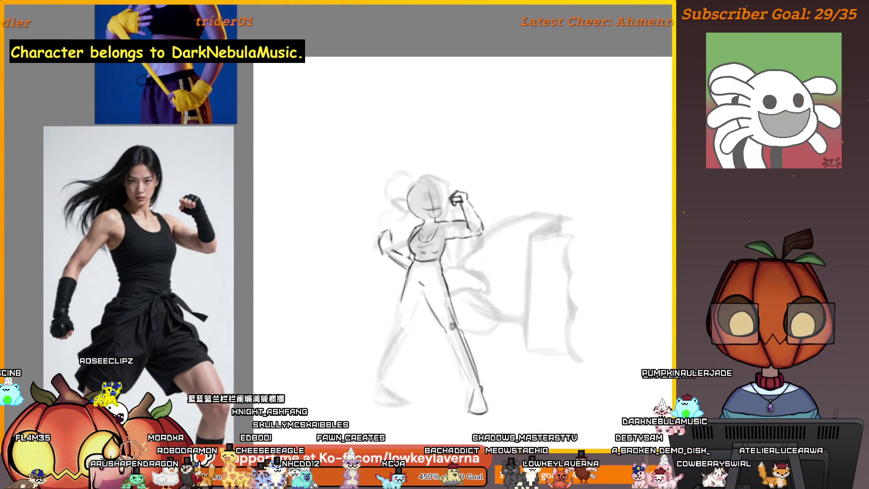
key(ctrl+z)
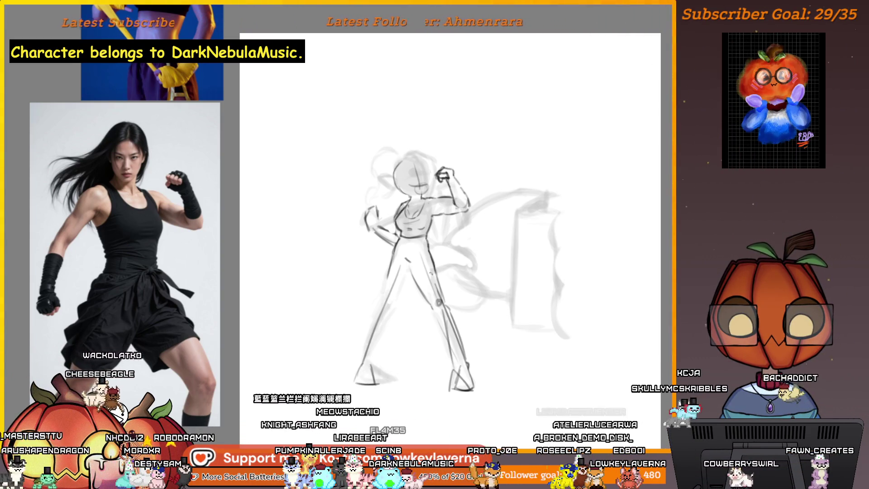
key(m)
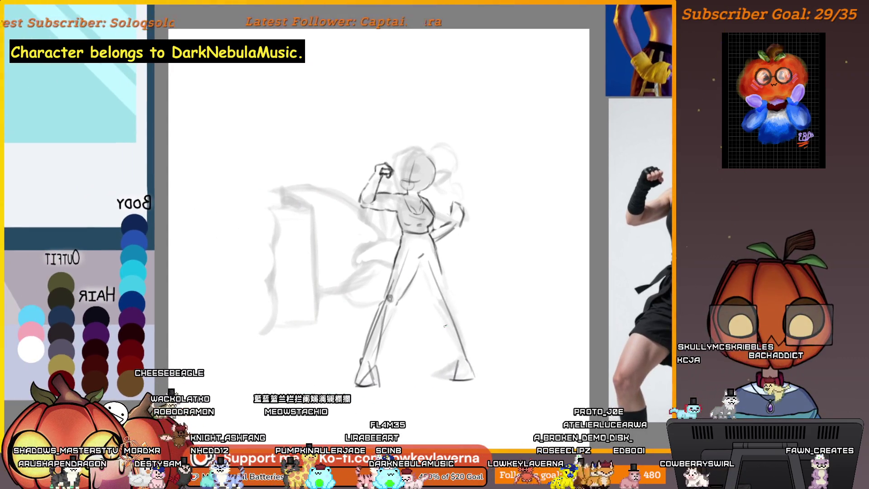